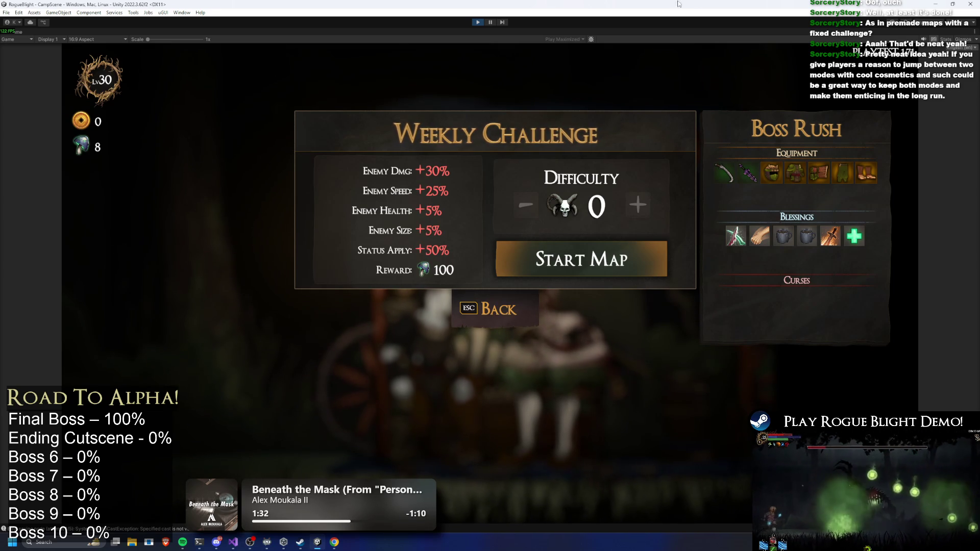
# Open the Weekly Challenge map settings and return to the map choice screen.
pyautogui.press('Escape')
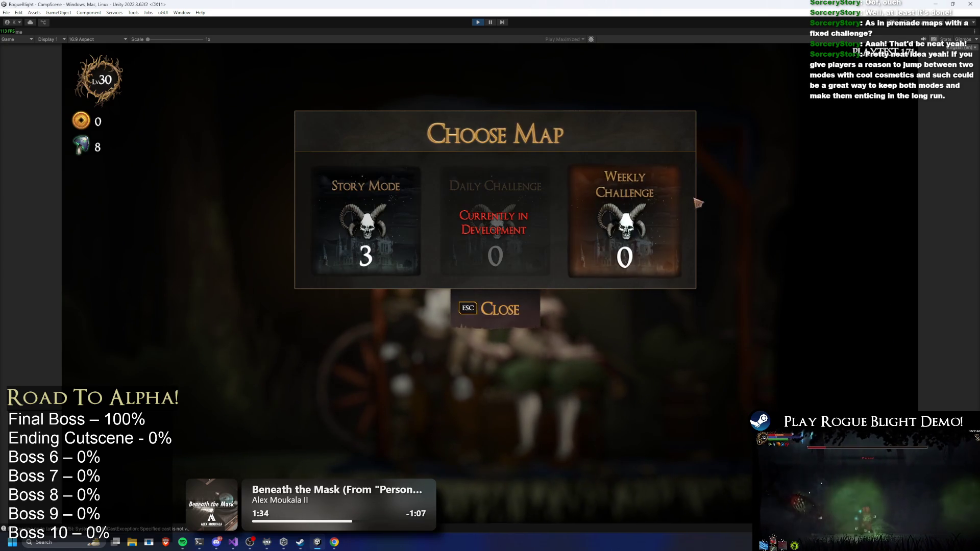
pyautogui.click(669, 222)
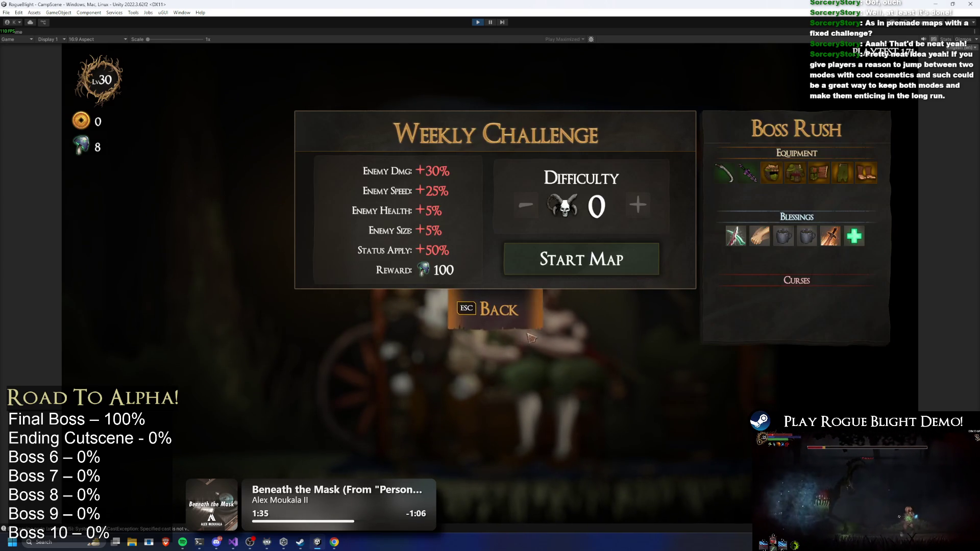
pyautogui.click(519, 312)
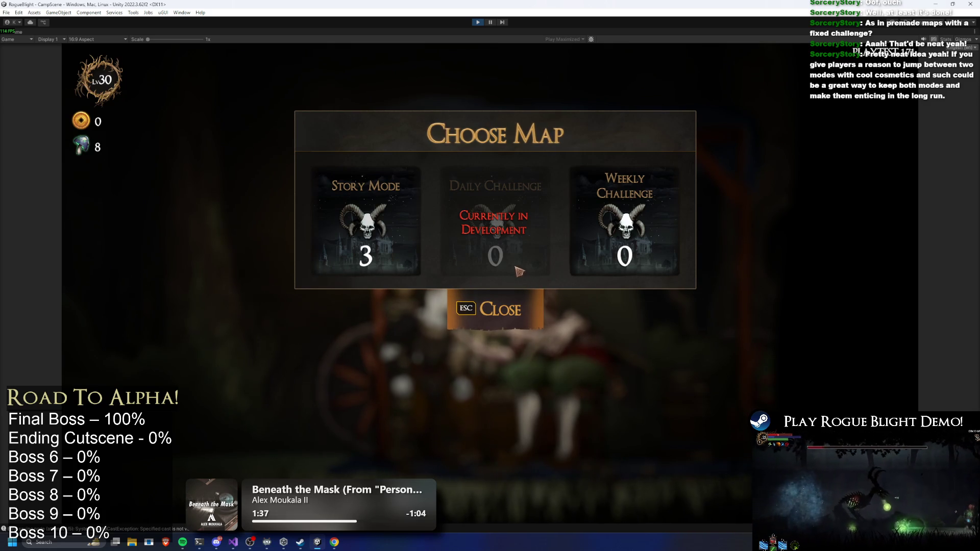
pyautogui.press('Return')
pyautogui.press('Escape')
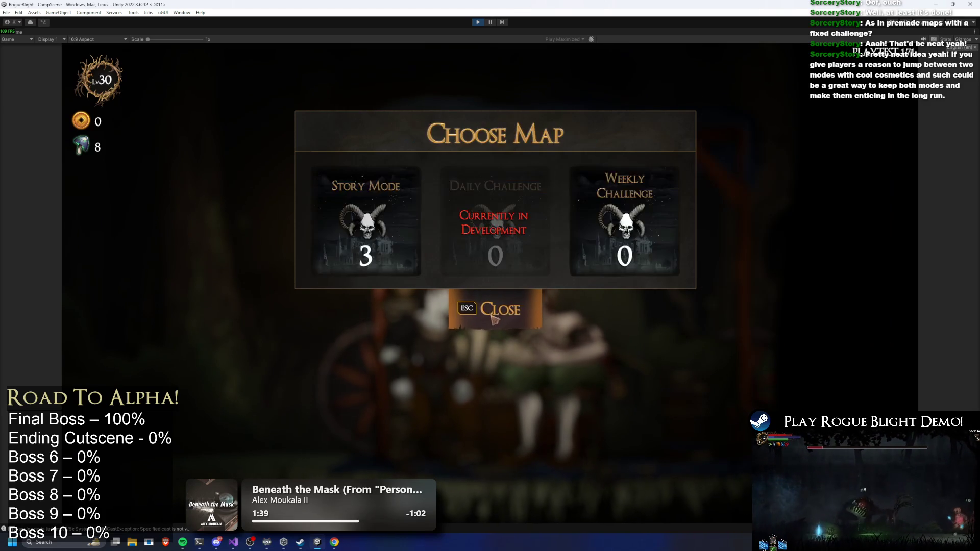
# Open Story Mode, lower the difficulty, then restore it to 3 before closing.
pyautogui.press('Return')
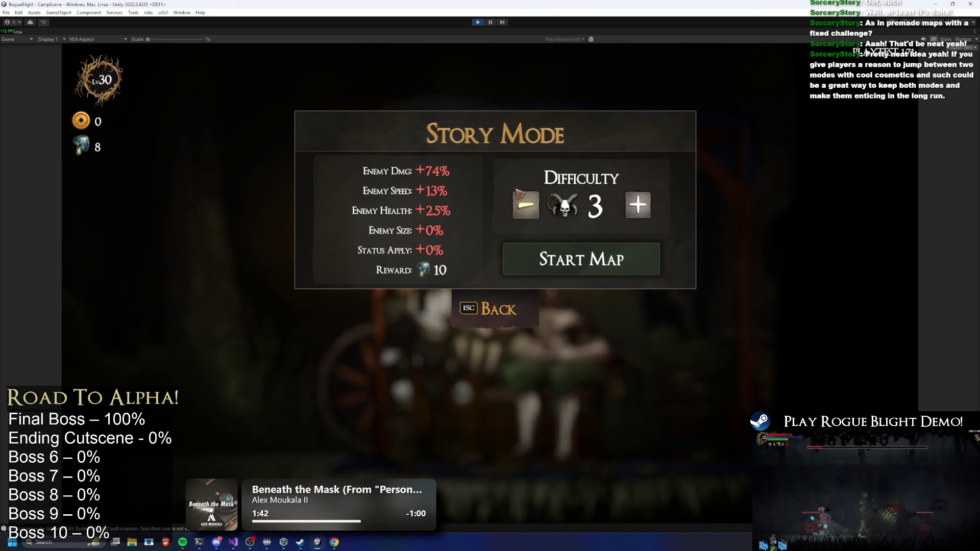
pyautogui.press('Left')
pyautogui.press('Right')
pyautogui.click(515, 310)
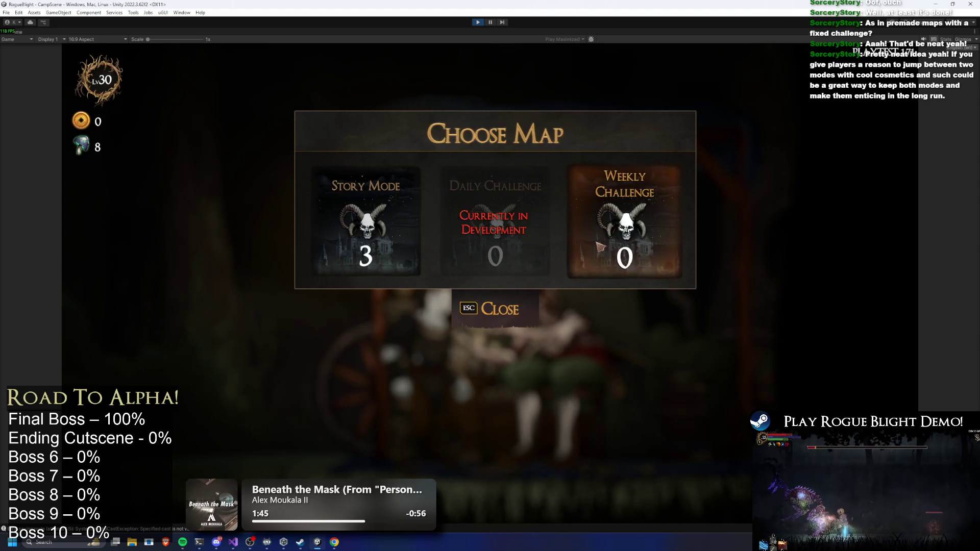
# Revisit the Weekly Challenge settings twice, then open Story Mode at difficulty 3.
pyautogui.click(582, 234)
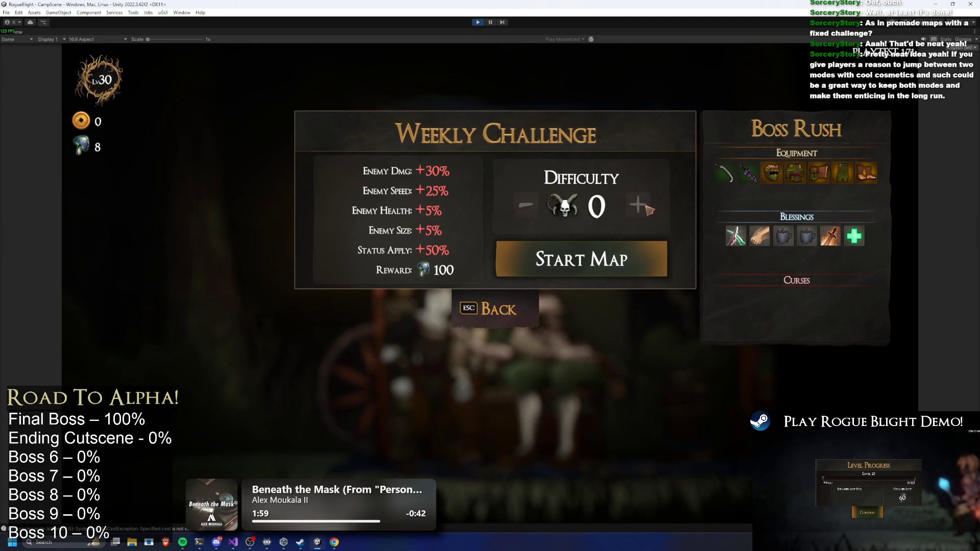
pyautogui.click(512, 301)
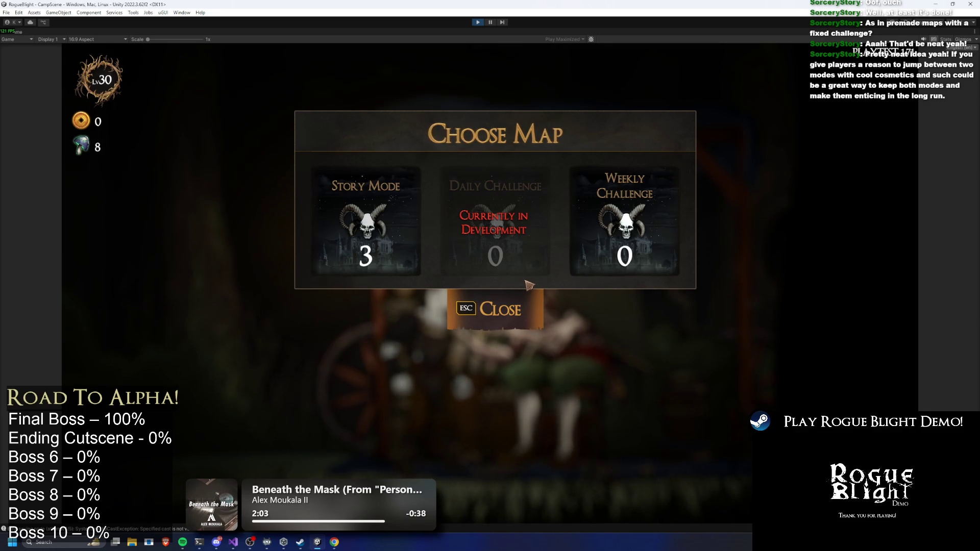
pyautogui.click(622, 234)
pyautogui.click(489, 324)
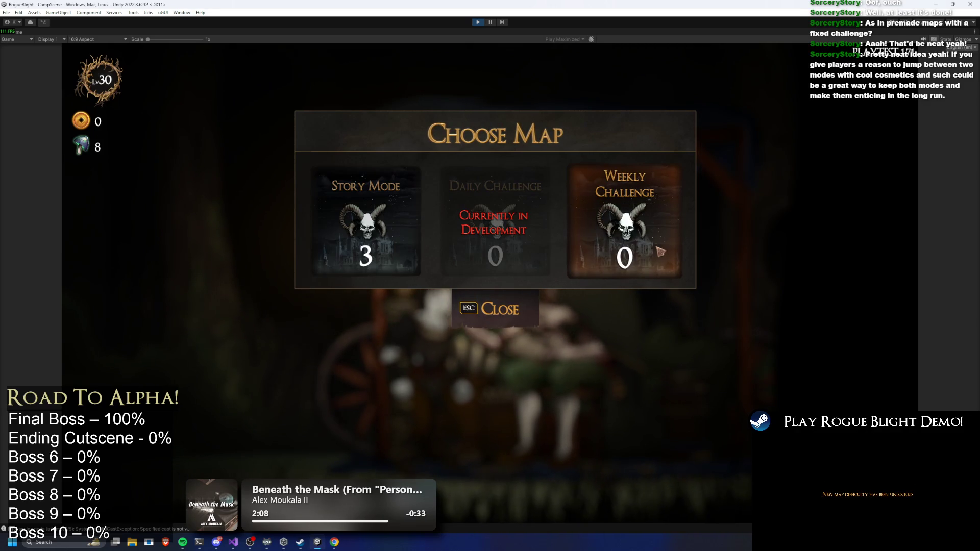
pyautogui.click(391, 180)
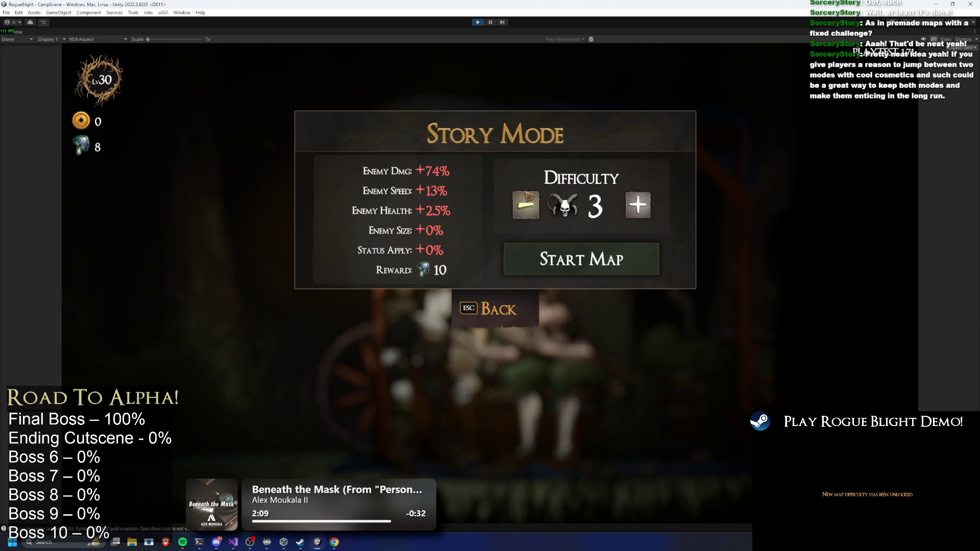
# Start the Story Mode map at difficulty 3, pick a minor blessing, then save and quit.
pyautogui.click(563, 258)
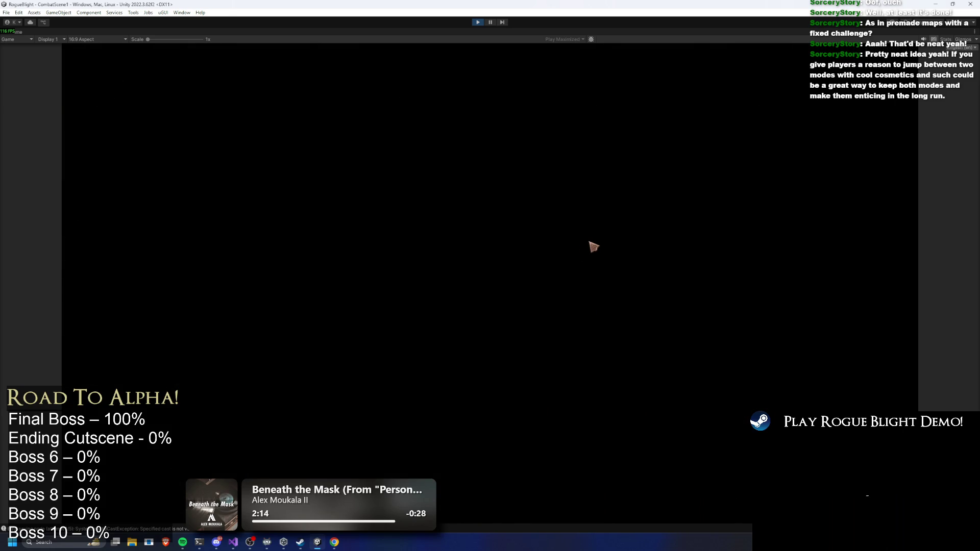
pyautogui.click(448, 307)
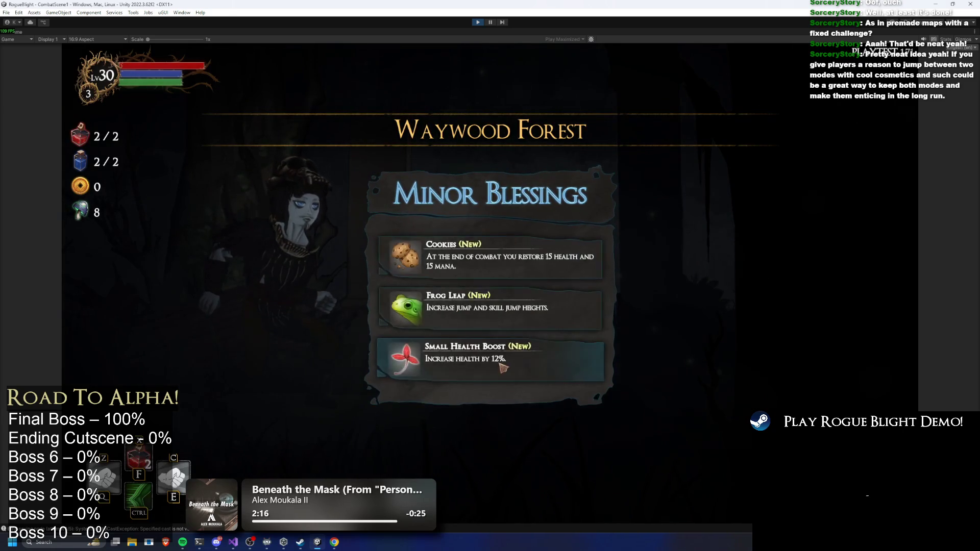
pyautogui.click(448, 301)
pyautogui.press('Escape')
pyautogui.click(489, 298)
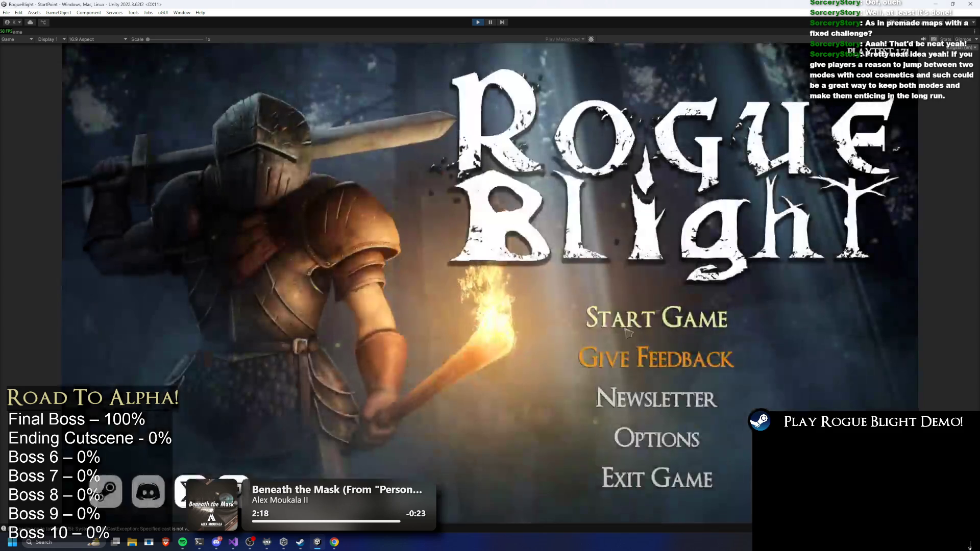
# Load a save slot and walk right to the map-keeper's wagon to open map choice.
pyautogui.click(658, 308)
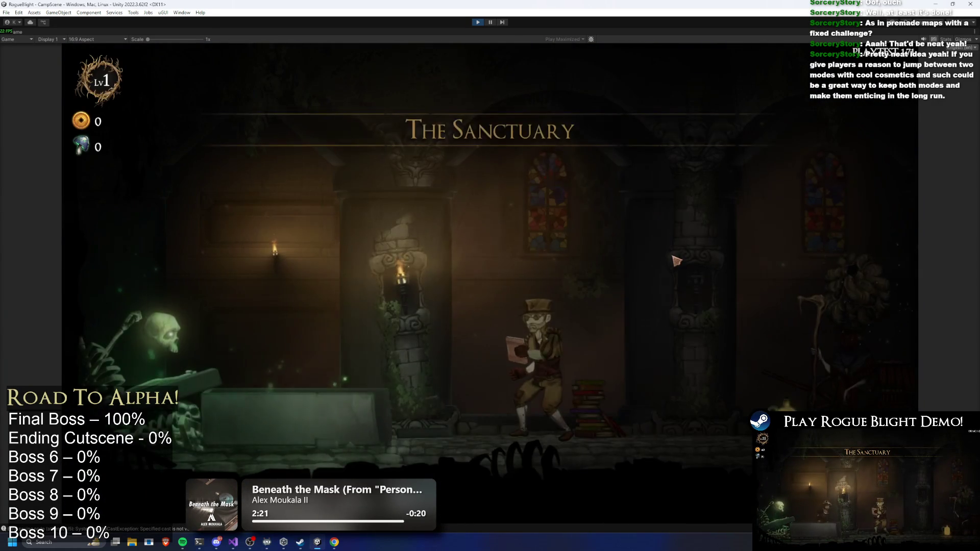
pyautogui.press('d')
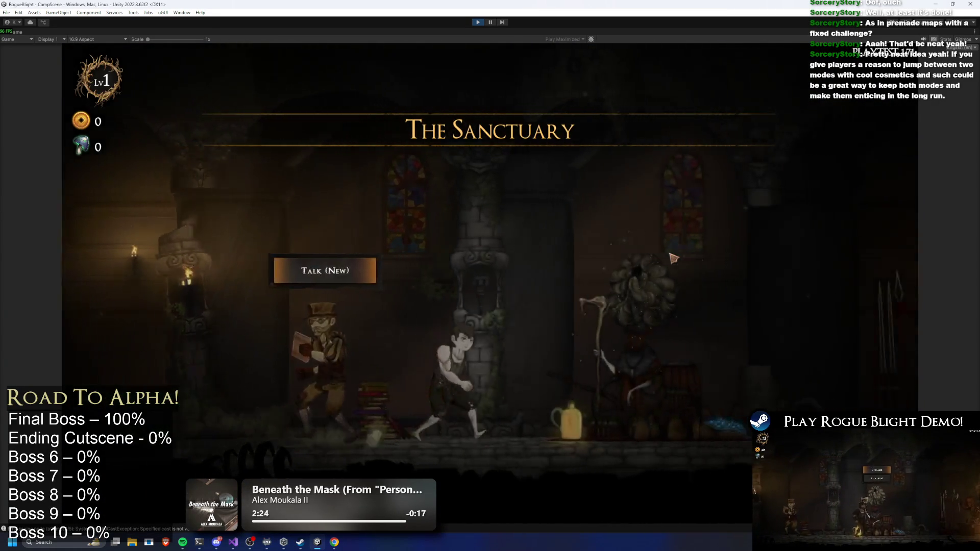
pyautogui.press('d')
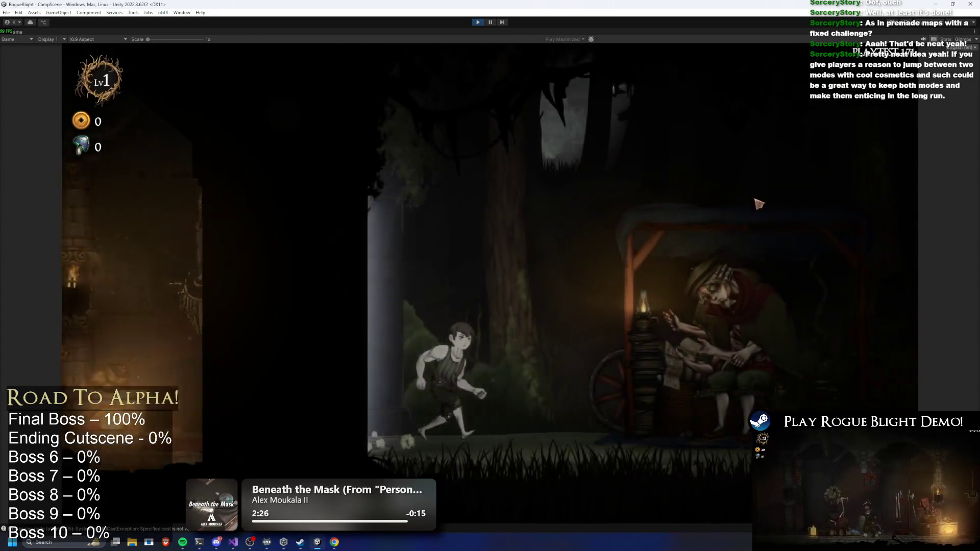
pyautogui.press('e')
pyautogui.click(535, 158)
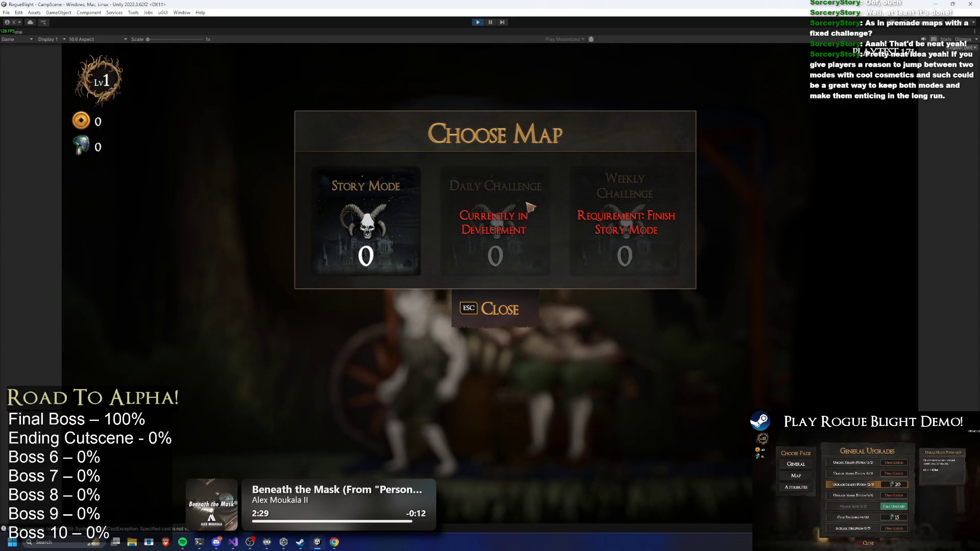
pyautogui.click(354, 221)
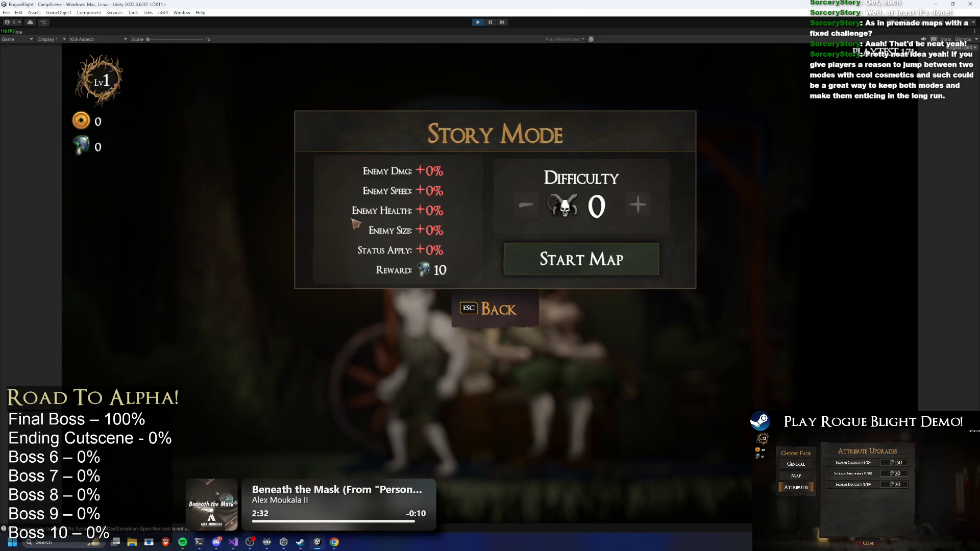
pyautogui.click(521, 317)
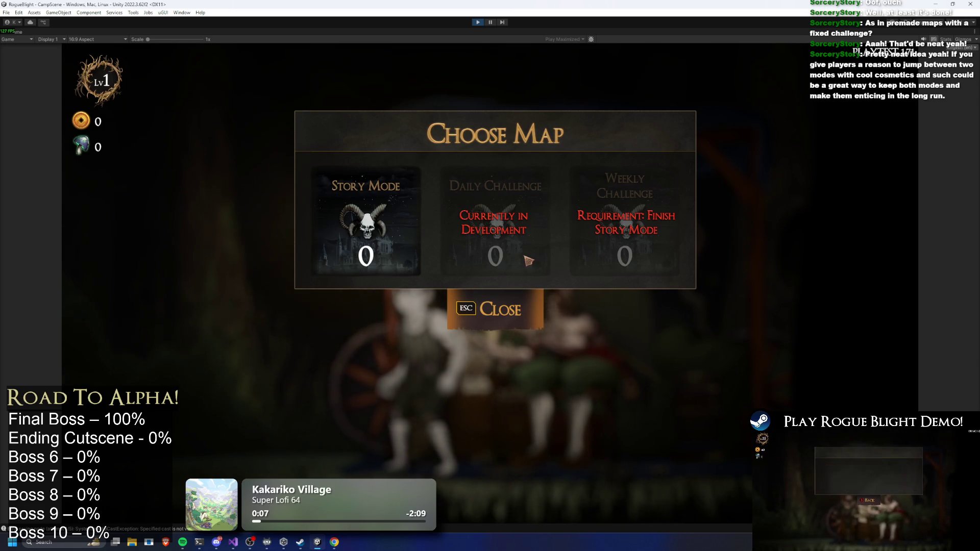
pyautogui.click(400, 243)
pyautogui.press('Escape')
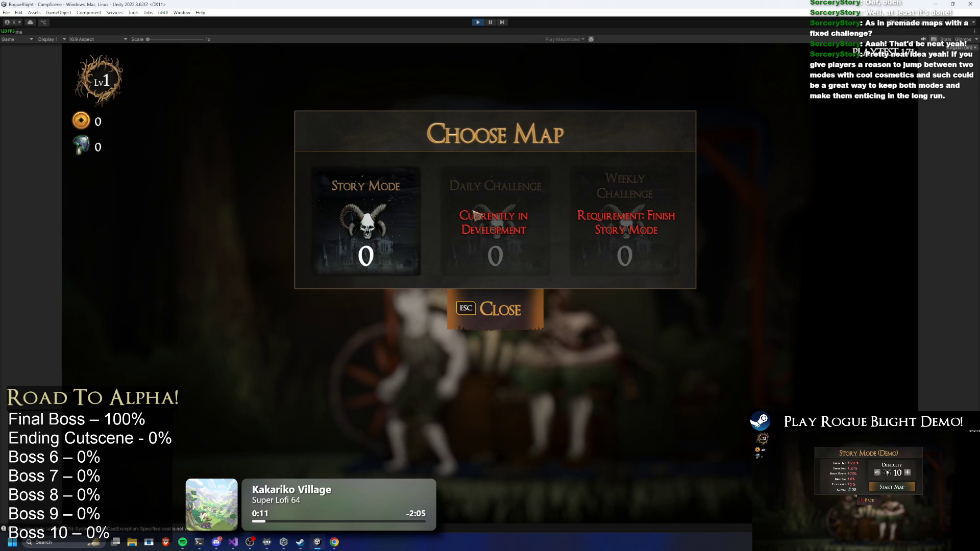
pyautogui.click(381, 240)
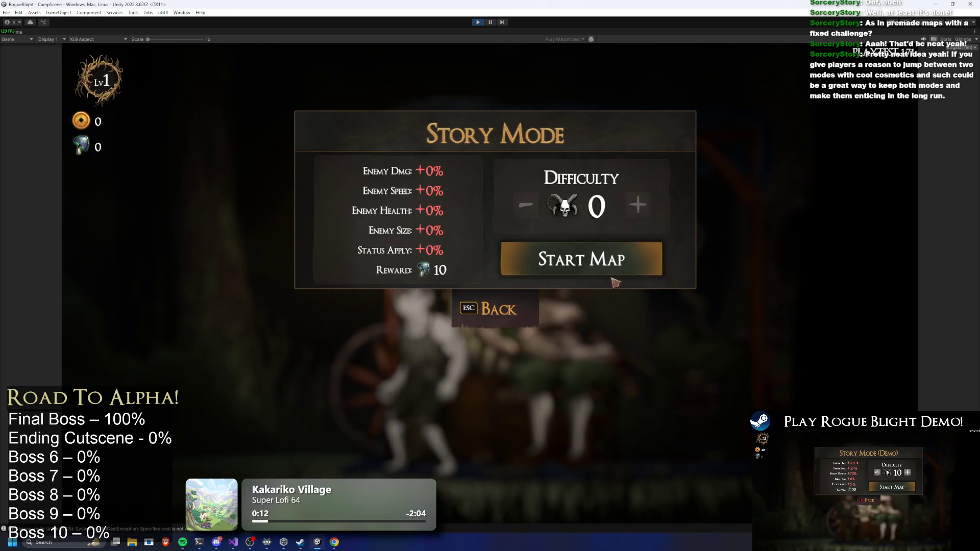
pyautogui.press('Escape')
pyautogui.press('Escape')
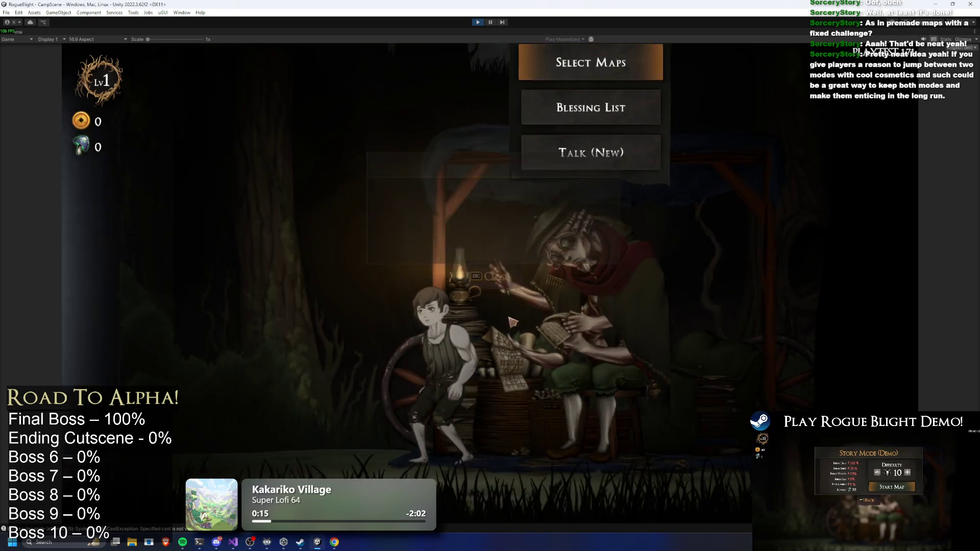
pyautogui.click(662, 163)
pyautogui.click(406, 176)
pyautogui.press('Escape')
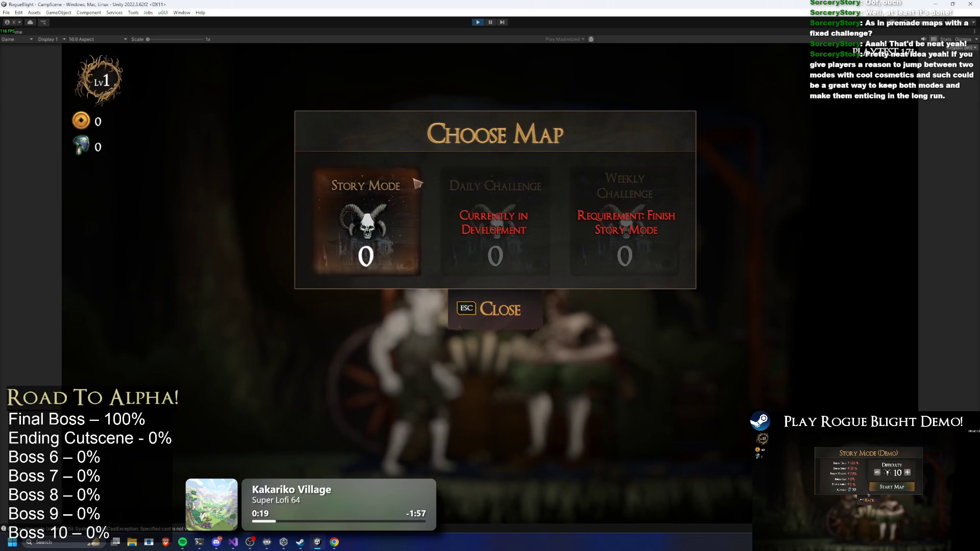
pyautogui.click(392, 212)
pyautogui.click(512, 309)
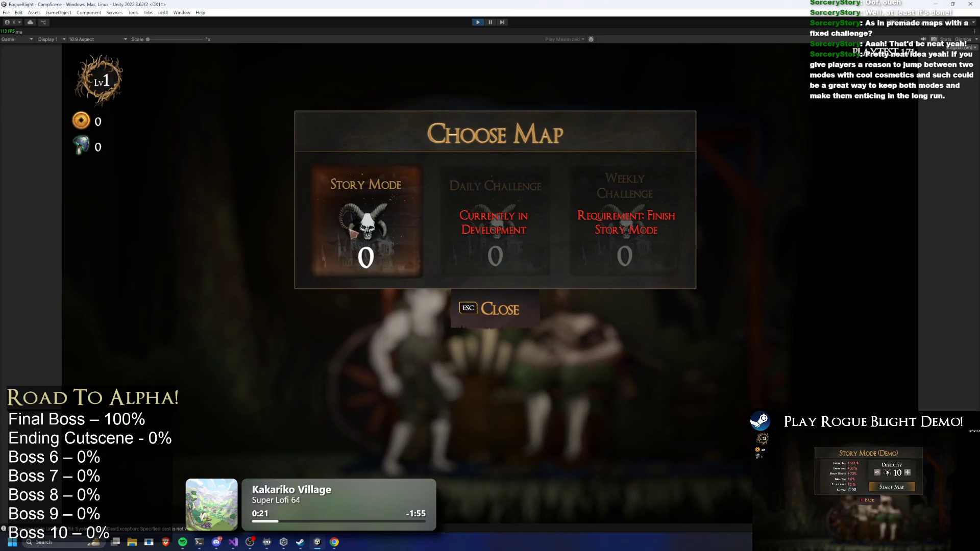
pyautogui.click(367, 224)
pyautogui.press('Escape')
pyautogui.click(377, 234)
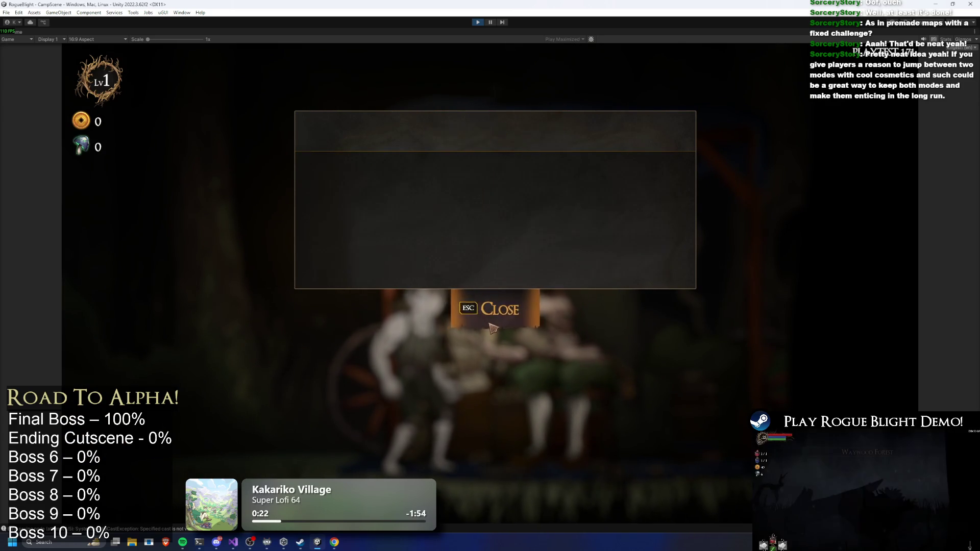
pyautogui.press('Escape')
pyautogui.press('Escape')
pyautogui.press('Return')
pyautogui.press('Escape')
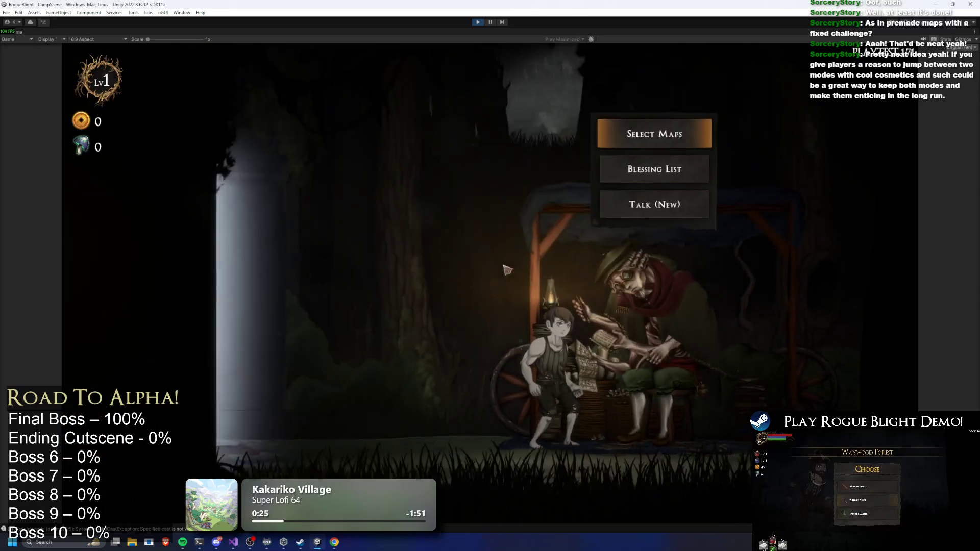
pyautogui.press('a')
pyautogui.press('a')
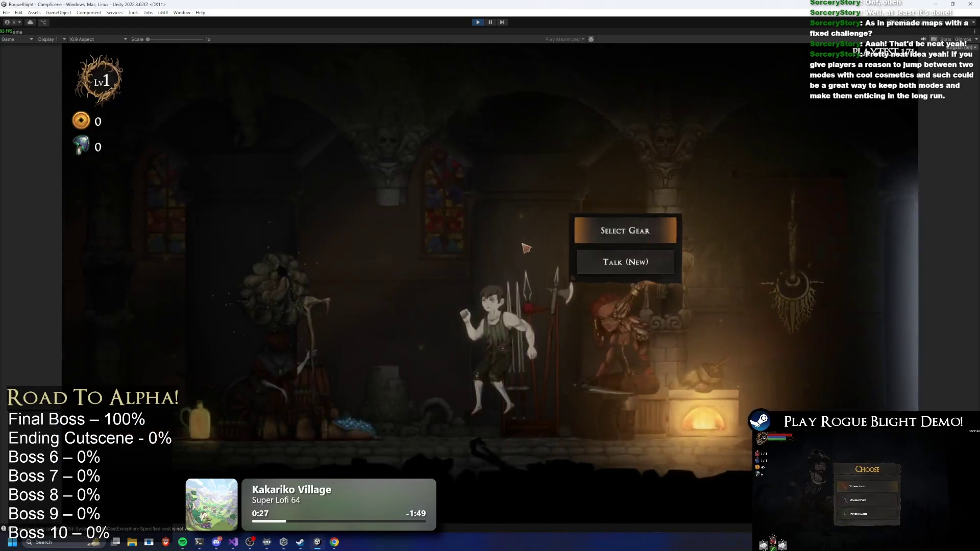
pyautogui.press('d')
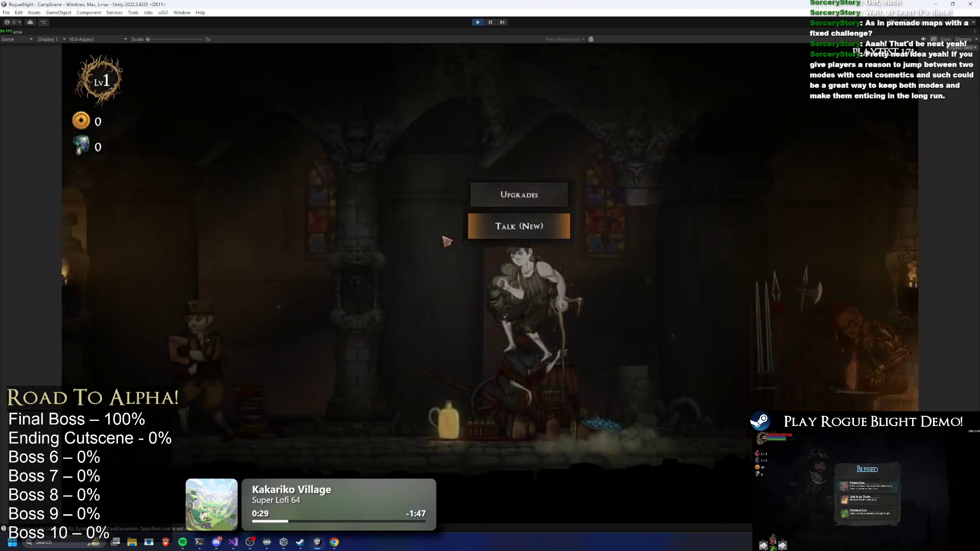
pyautogui.press('d')
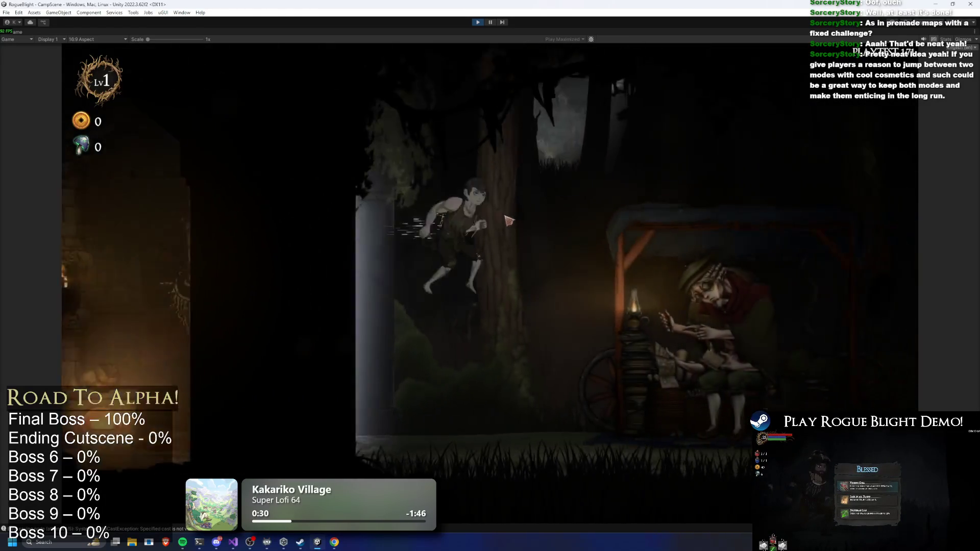
pyautogui.hotkey('alt', 'Tab')
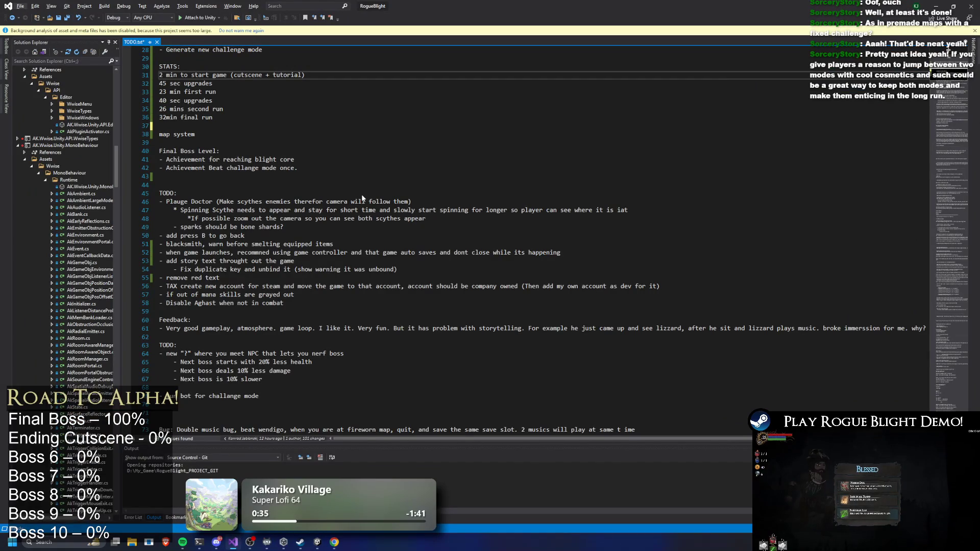
pyautogui.click(316, 181)
pyautogui.scroll(-12, 316, 182)
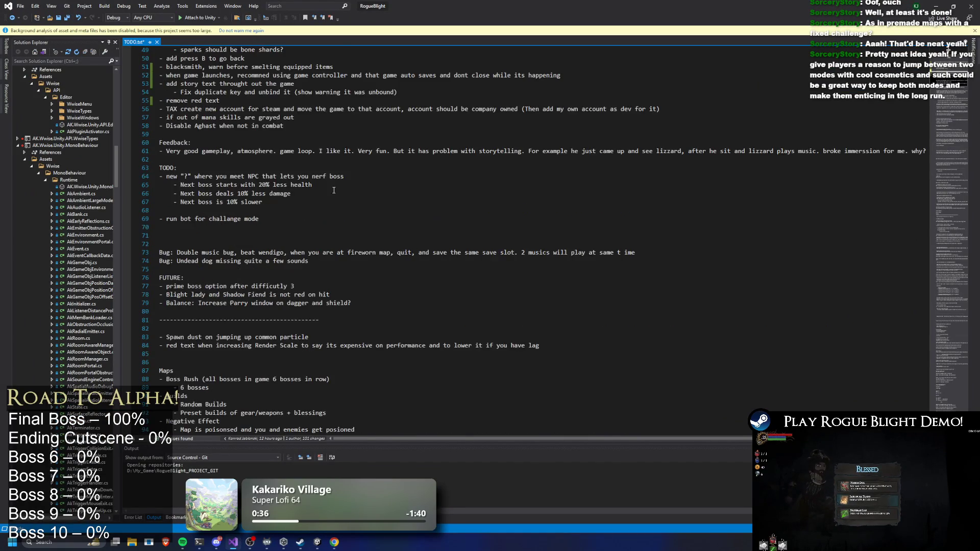
pyautogui.scroll(8, 433, 140)
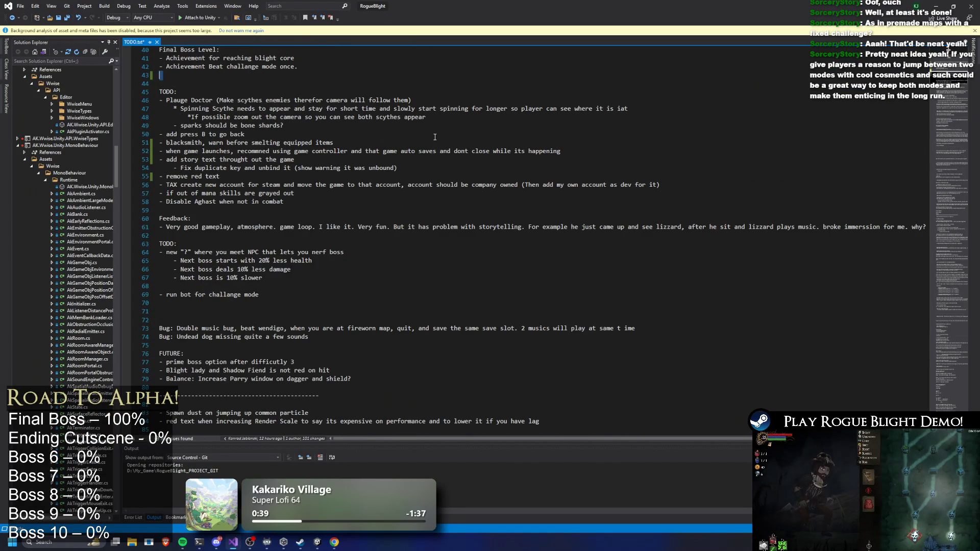
pyautogui.scroll(-6, 359, 108)
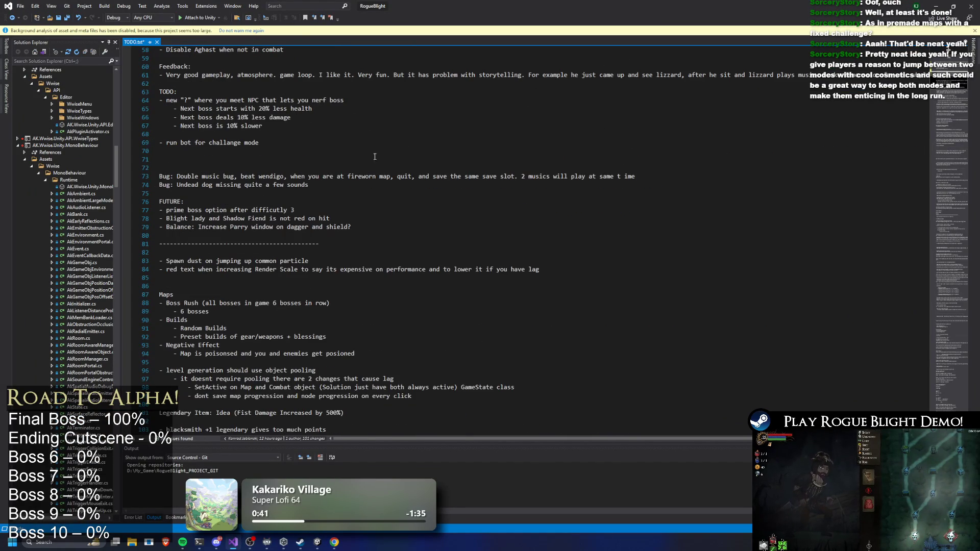
pyautogui.scroll(-1, 329, 144)
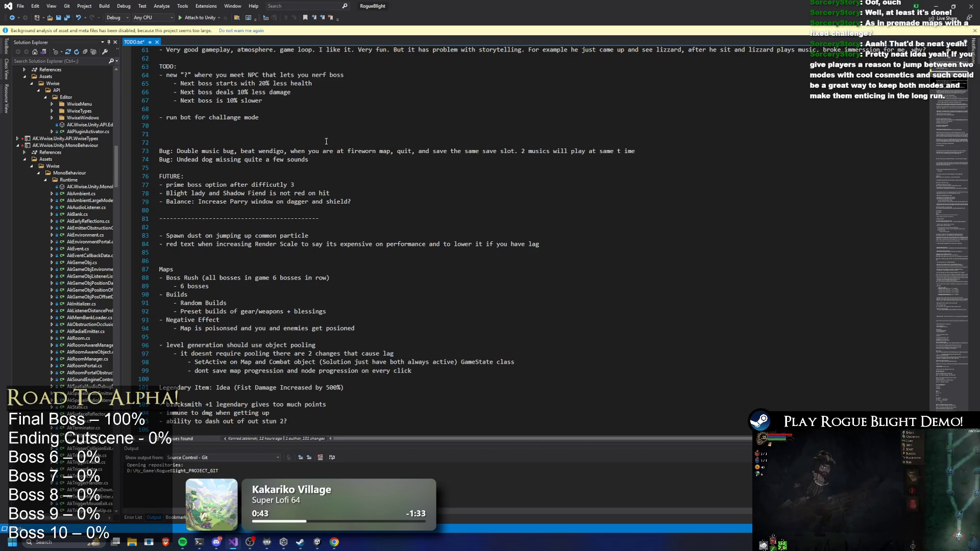
pyautogui.scroll(-3, 351, 134)
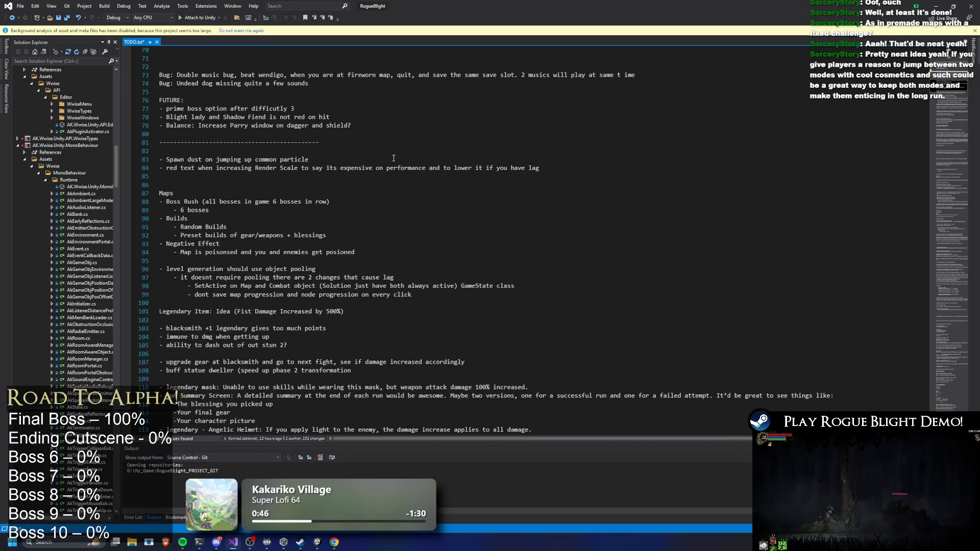
pyautogui.scroll(-4, 418, 157)
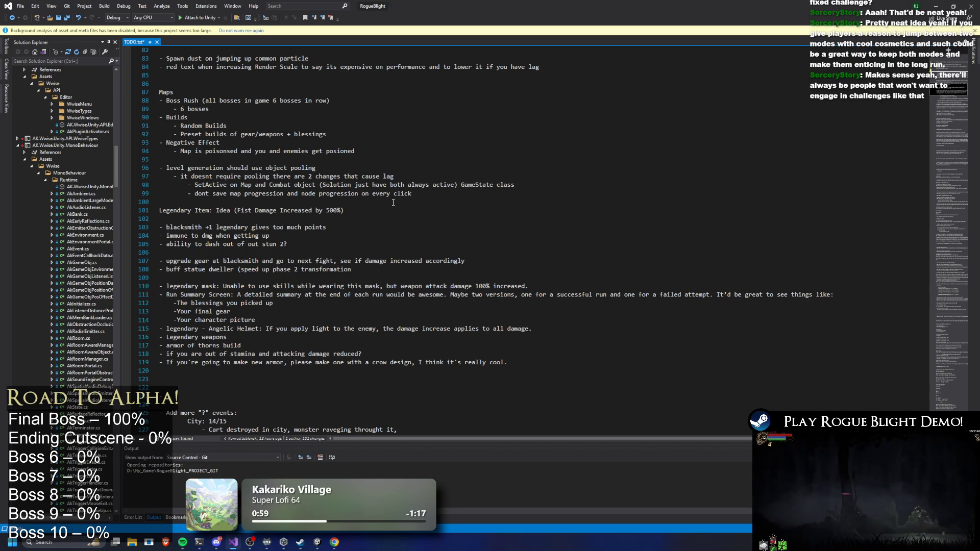
pyautogui.scroll(-8, 391, 206)
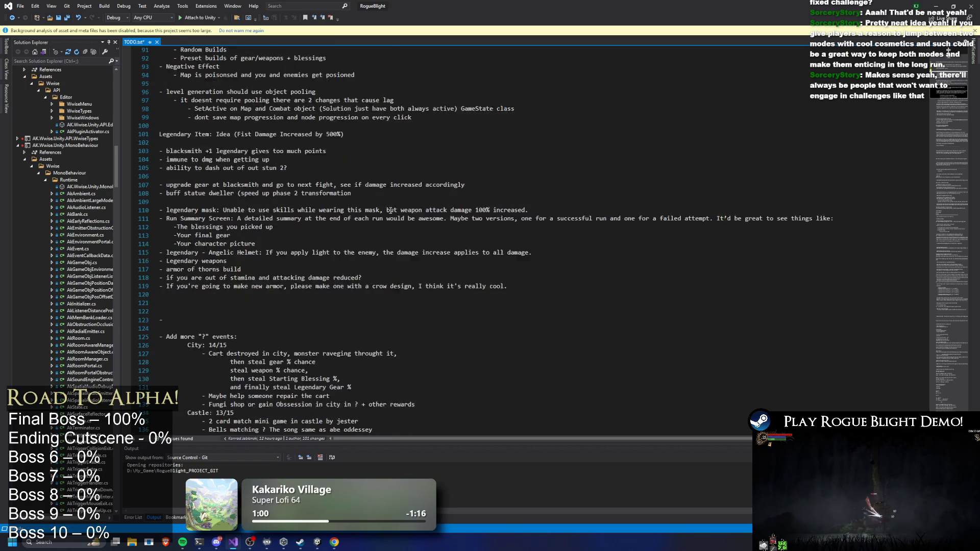
pyautogui.scroll(-20, 426, 187)
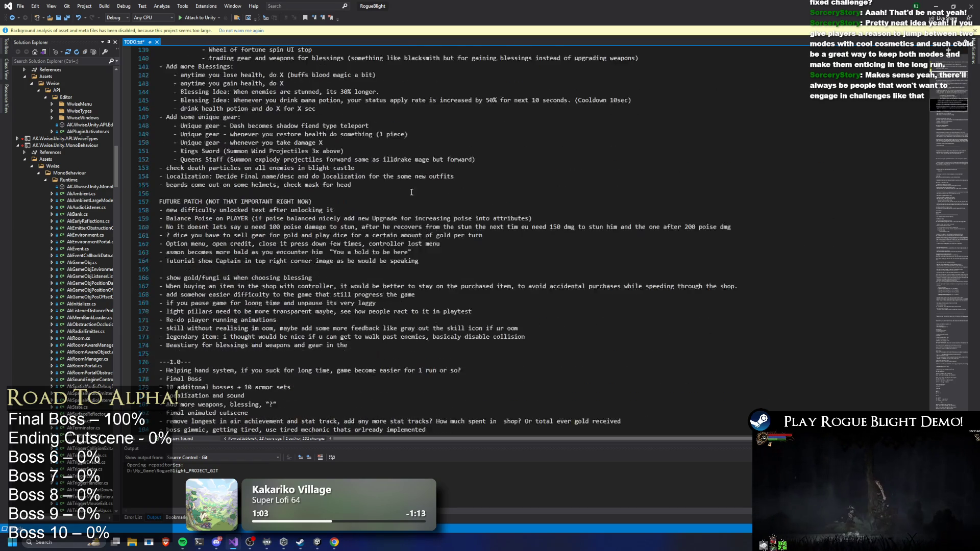
pyautogui.scroll(-20, 379, 169)
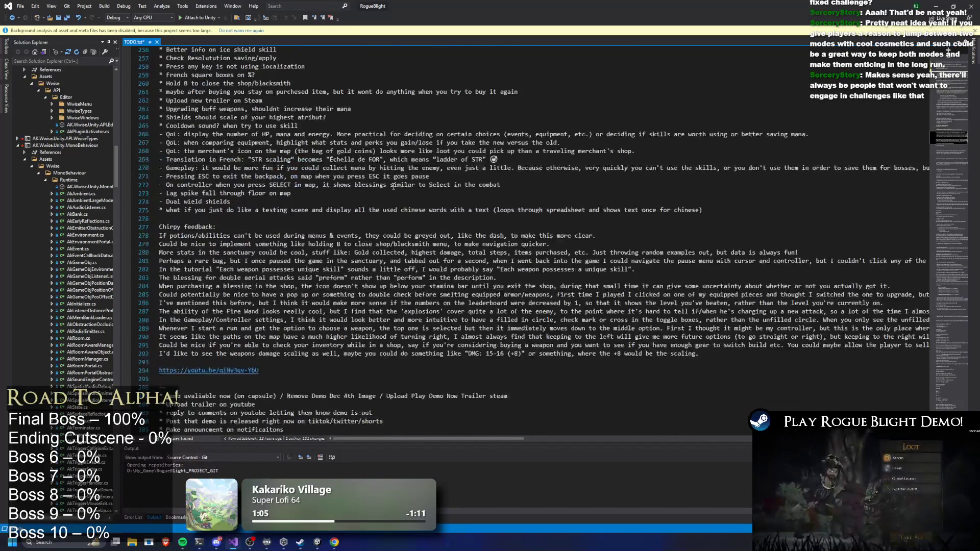
pyautogui.scroll(-20, 494, 194)
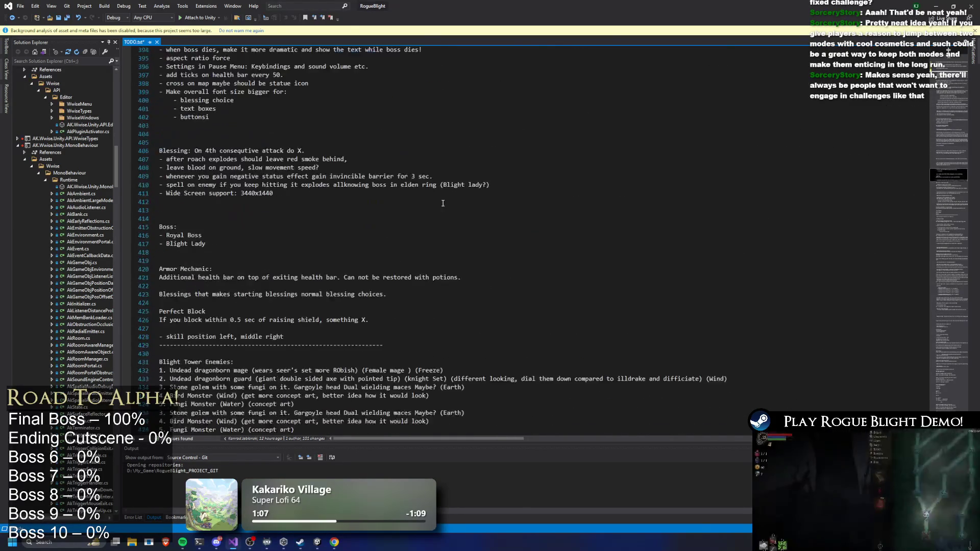
pyautogui.scroll(-20, 530, 138)
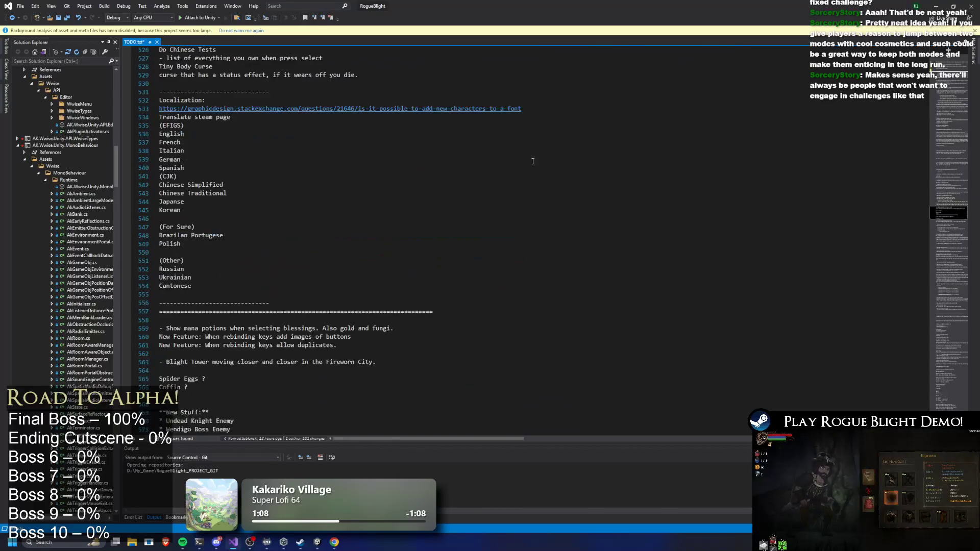
pyautogui.scroll(-20, 541, 226)
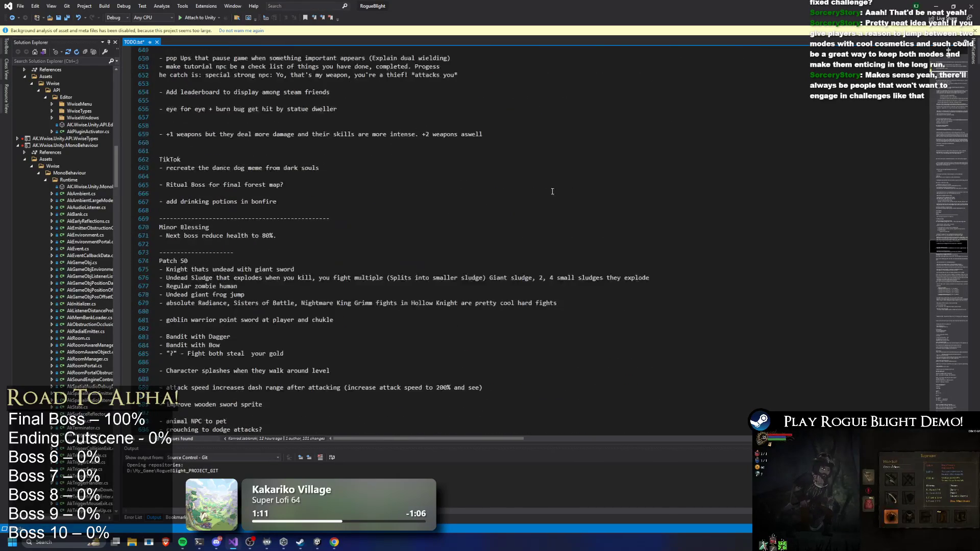
pyautogui.scroll(-20, 501, 221)
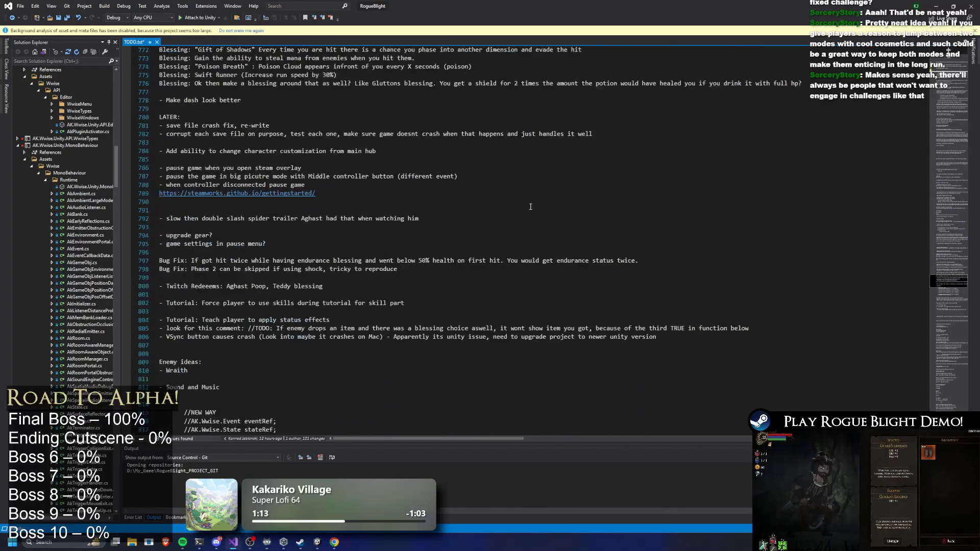
pyautogui.scroll(-20, 545, 191)
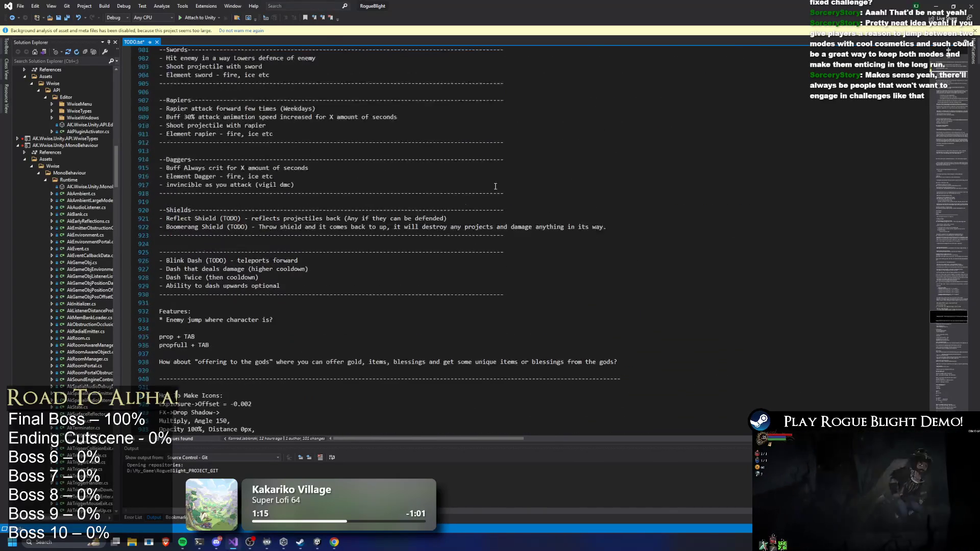
pyautogui.scroll(-20, 471, 221)
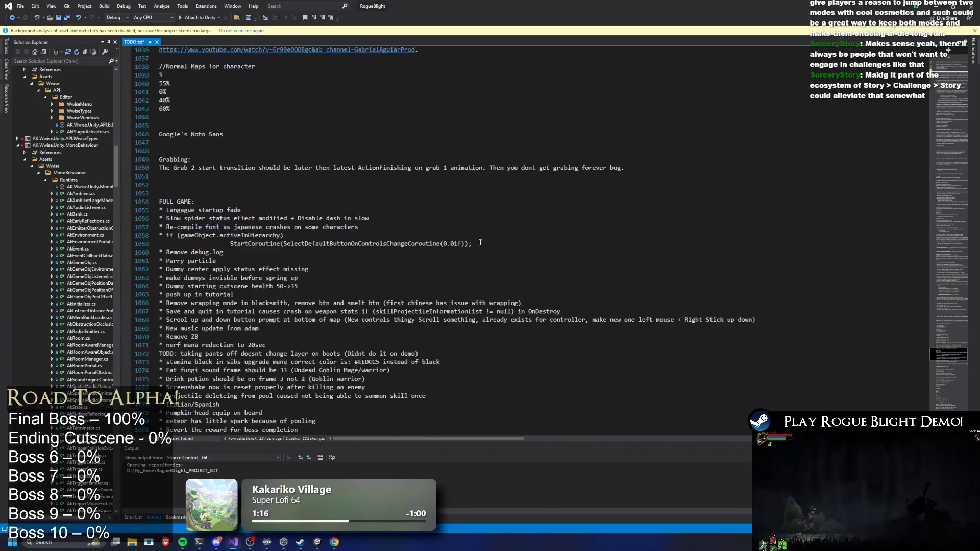
pyautogui.scroll(-20, 499, 215)
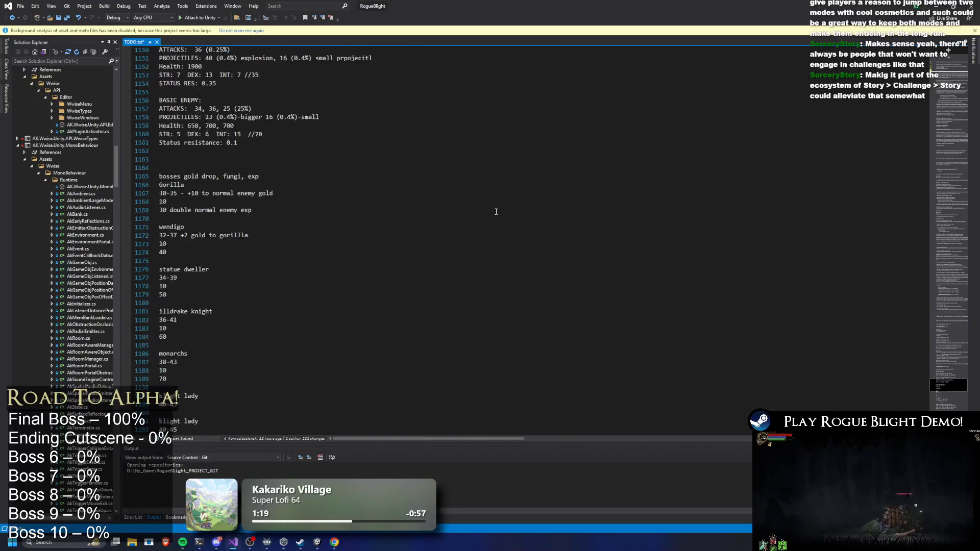
pyautogui.scroll(-12, 482, 177)
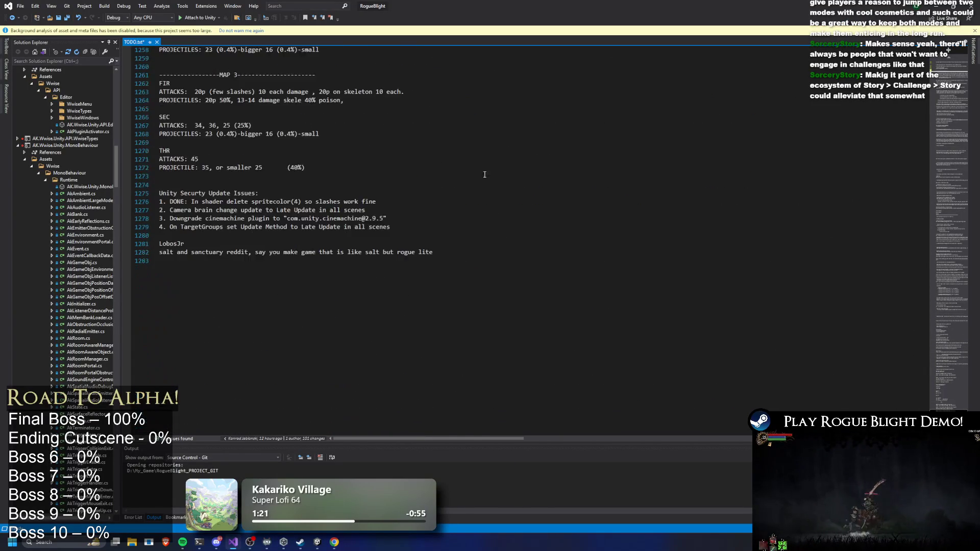
pyautogui.moveTo(962, 246)
pyautogui.mouseDown()
pyautogui.moveTo(962, 71)
pyautogui.moveTo(953, 109)
pyautogui.mouseUp()
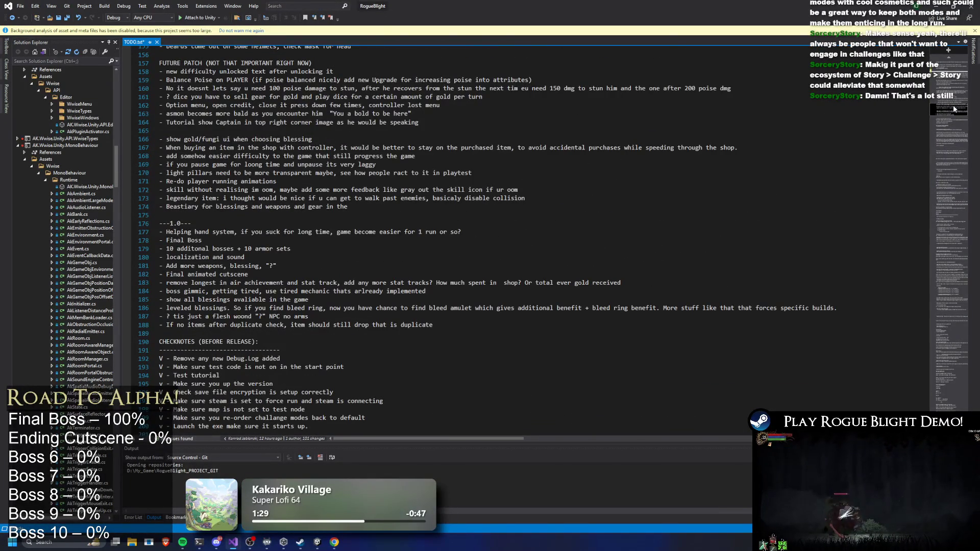
pyautogui.scroll(-4, 621, 182)
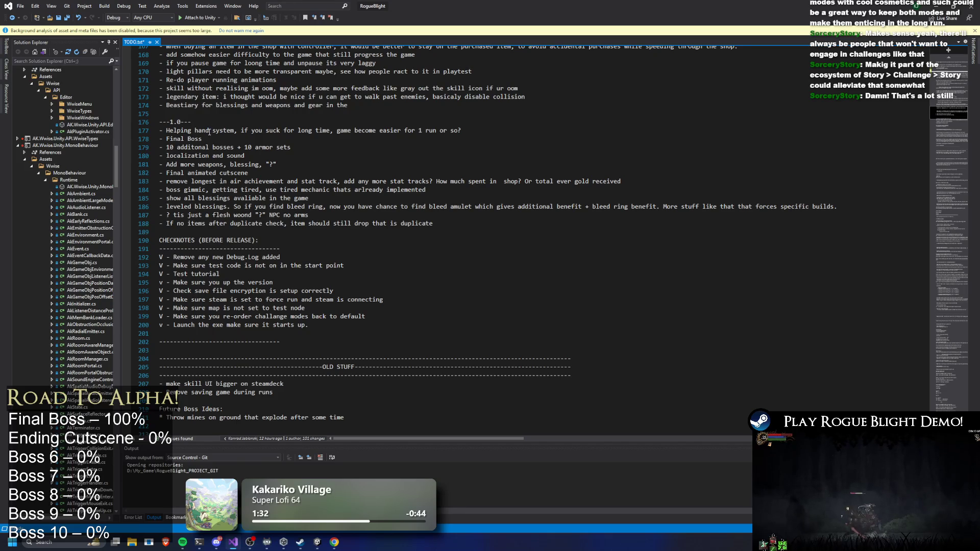
pyautogui.moveTo(206, 132)
pyautogui.mouseDown()
pyautogui.moveTo(318, 131)
pyautogui.moveTo(204, 140)
pyautogui.moveTo(462, 132)
pyautogui.mouseUp()
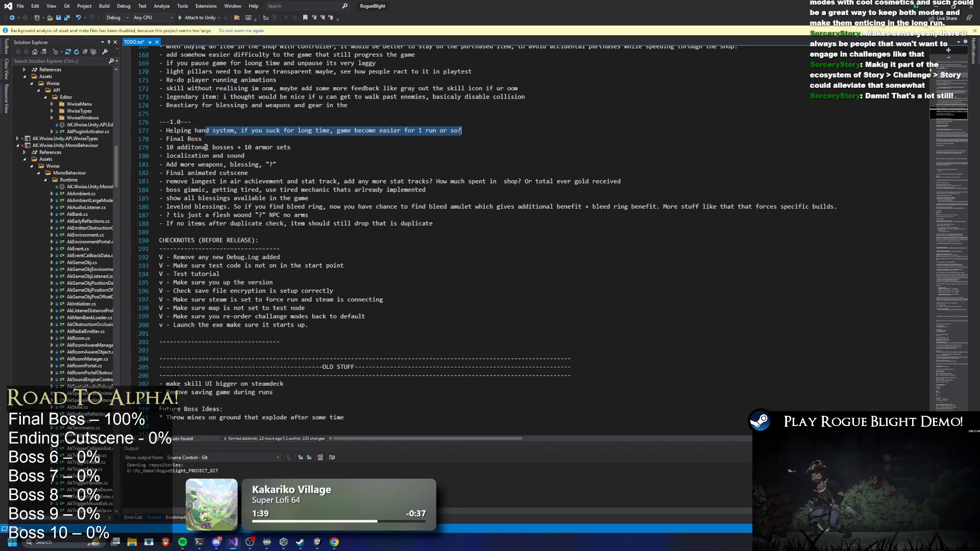
pyautogui.click(183, 152)
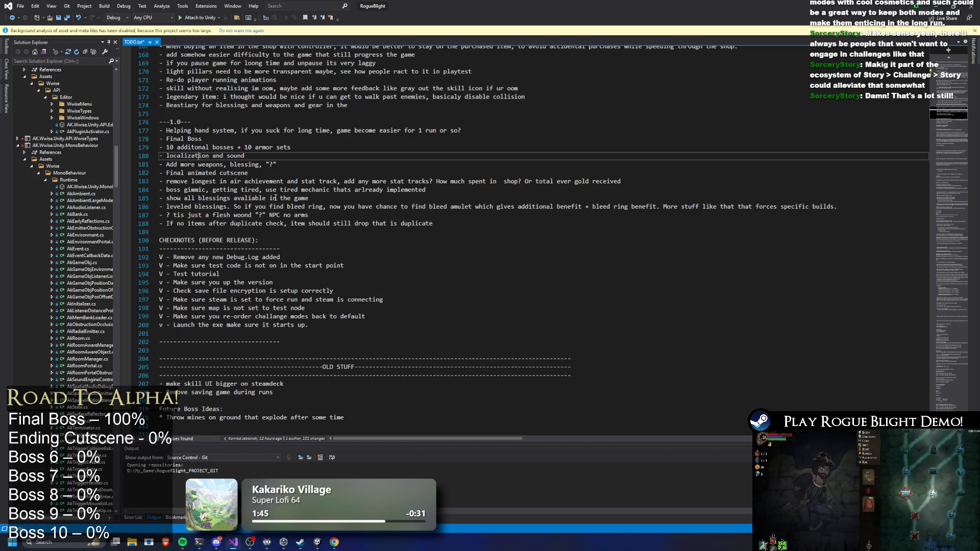
pyautogui.moveTo(218, 182); pyautogui.dragTo(473, 185)
pyautogui.click(192, 194)
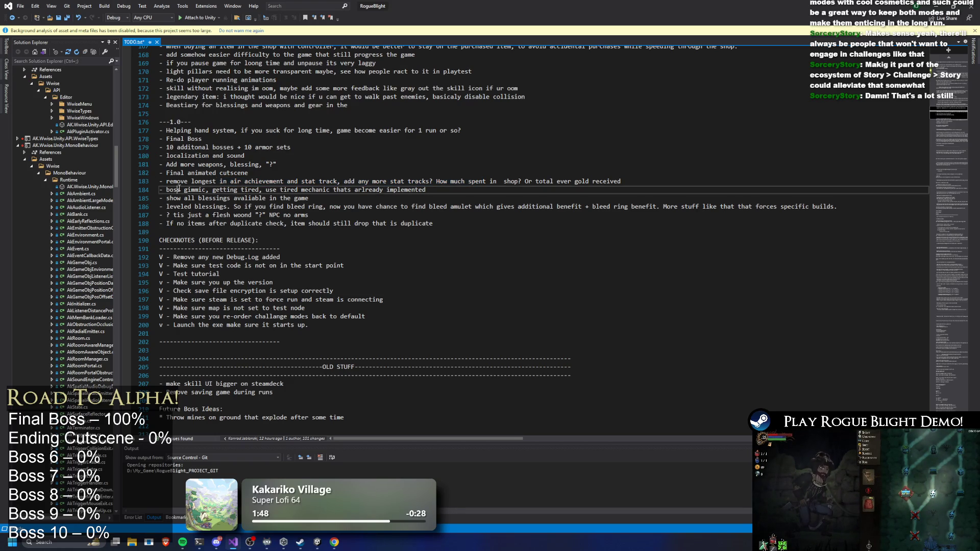
pyautogui.click(177, 198)
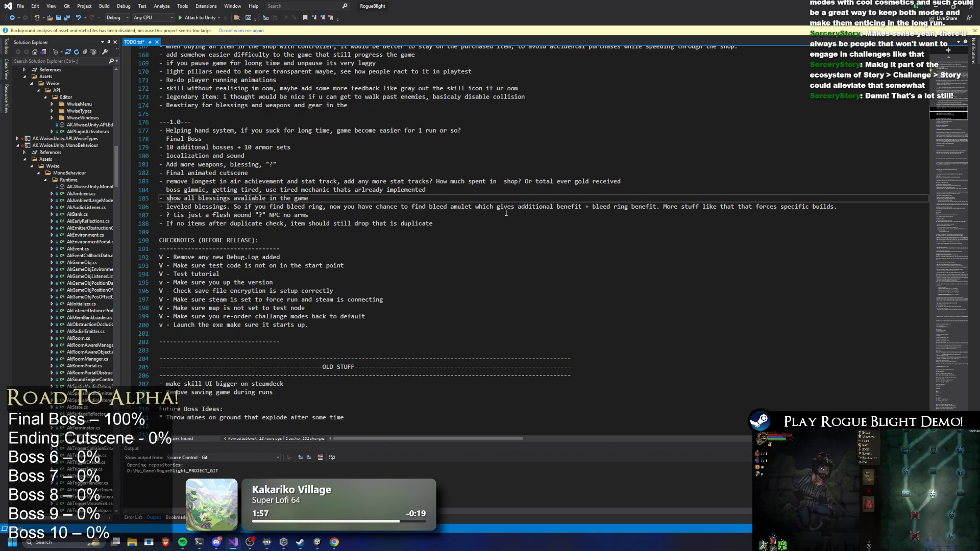
pyautogui.moveTo(838, 206); pyautogui.dragTo(158, 209)
pyautogui.hotkey('ctrl', 'c')
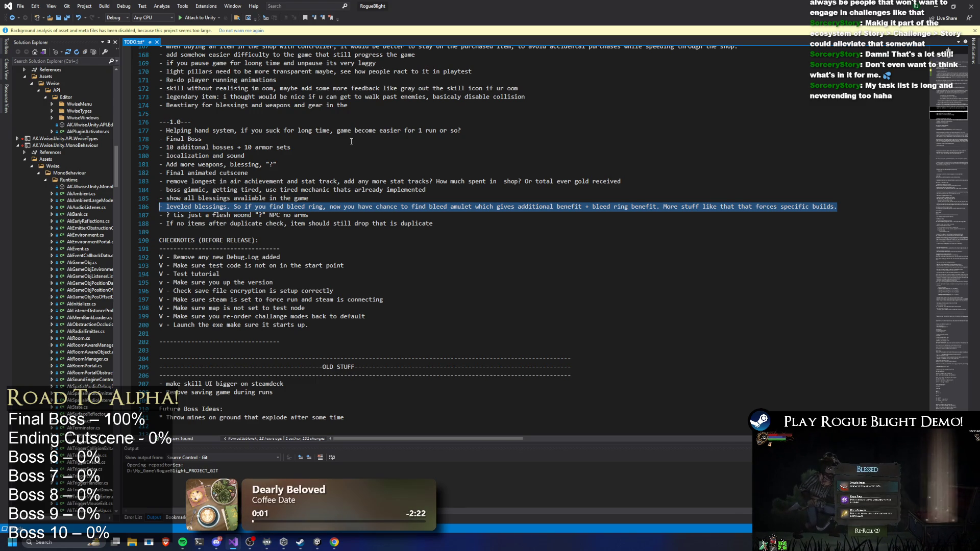
# Cut the leveled blessings line and paste it under TODO:, above the Plague Doctor task.
pyautogui.press('Delete')
pyautogui.press('BackSpace')
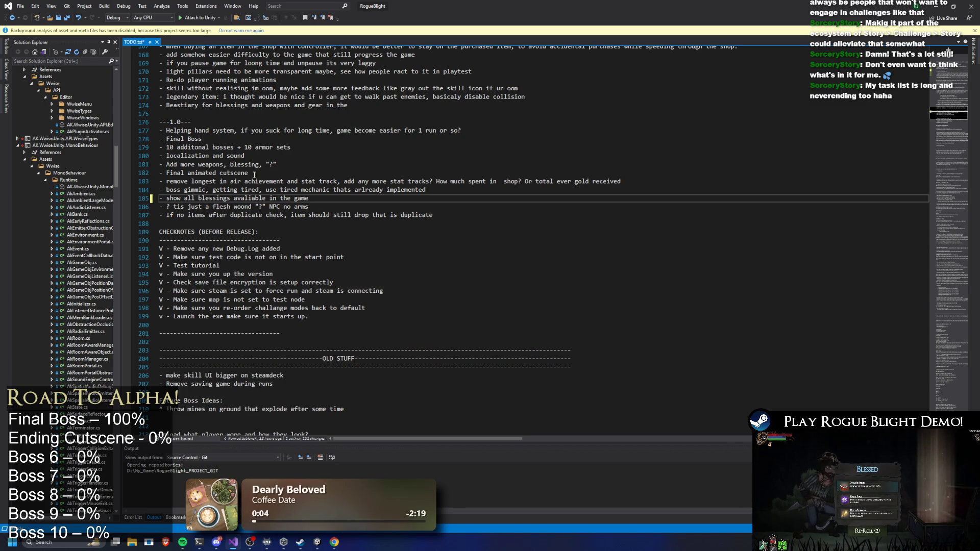
pyautogui.scroll(20, 287, 169)
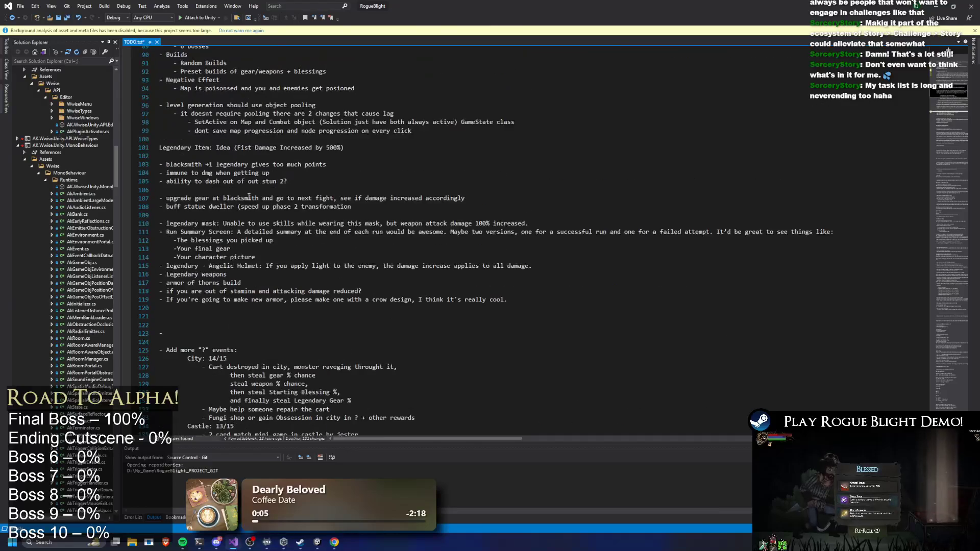
pyautogui.scroll(20, 248, 197)
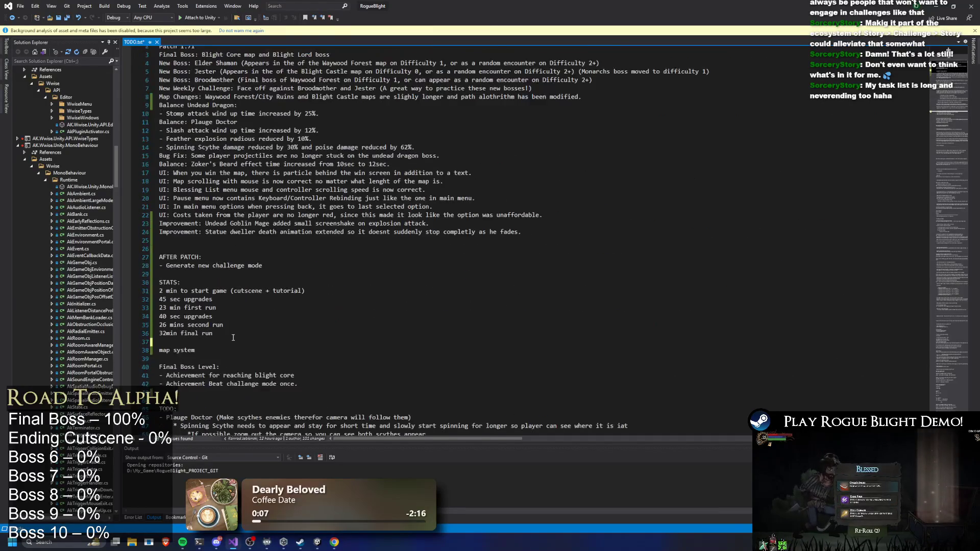
pyautogui.scroll(1, 233, 337)
pyautogui.scroll(-11, 233, 337)
pyautogui.click(194, 143)
pyautogui.press('Return')
pyautogui.hotkey('ctrl', 'v')
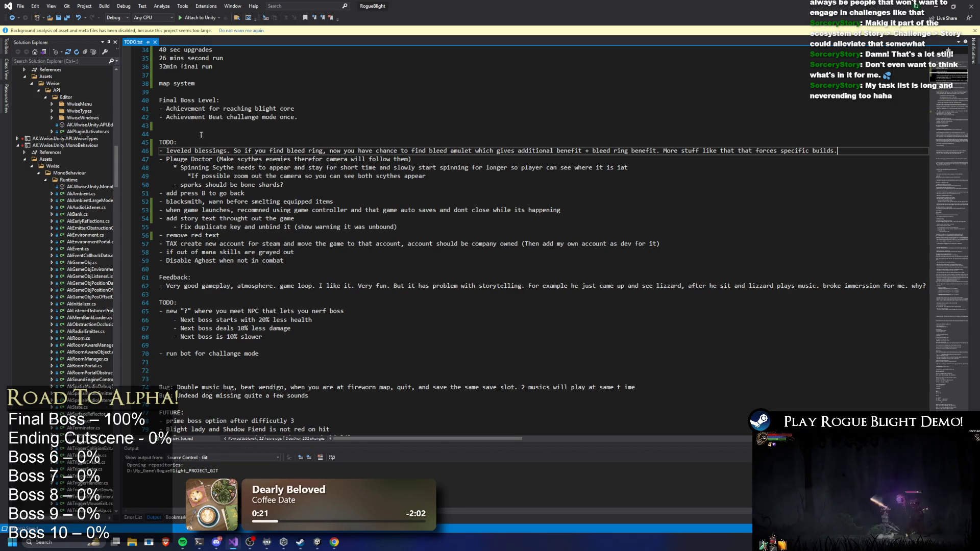
# Insert a blank line above the AFTER PATCH heading in TODO.txt.
pyautogui.scroll(-5, 404, 169)
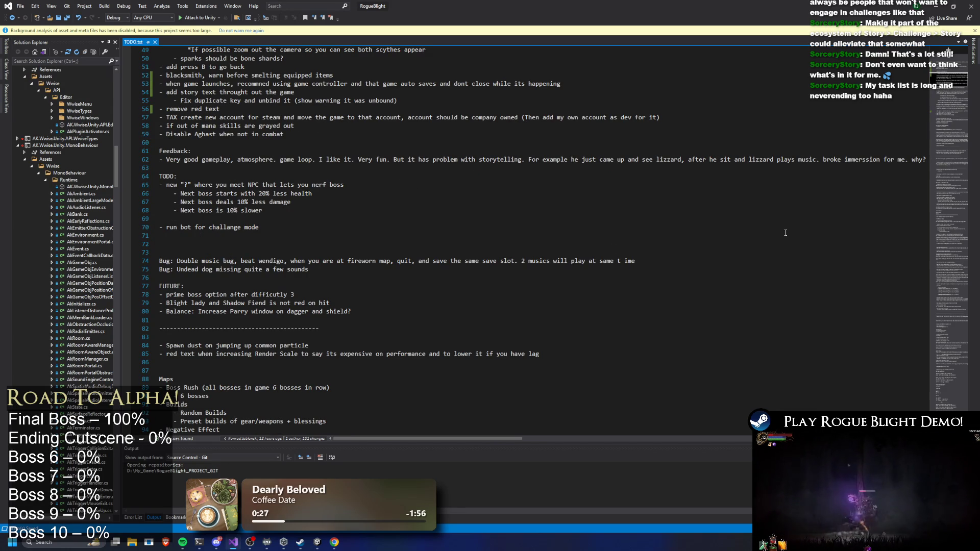
pyautogui.scroll(16, 555, 61)
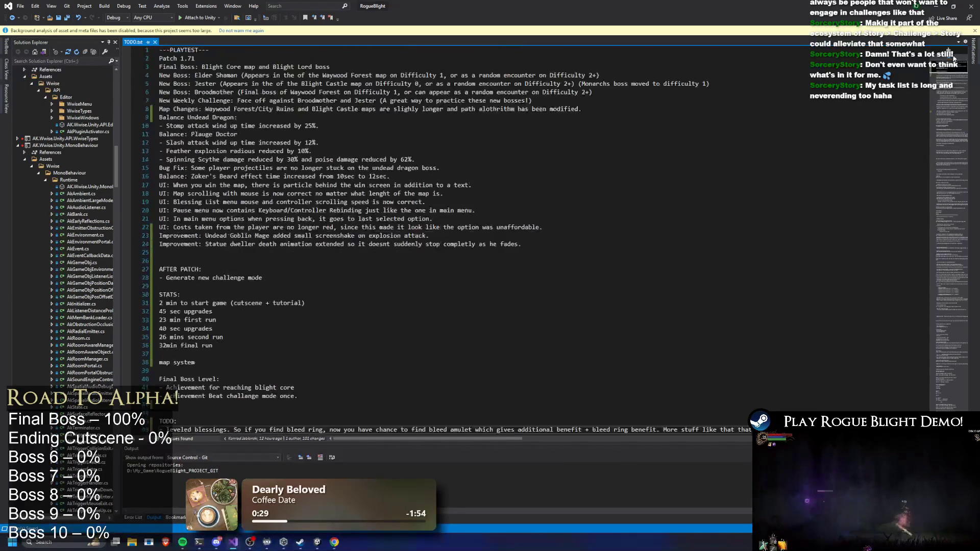
pyautogui.scroll(-14, 656, 216)
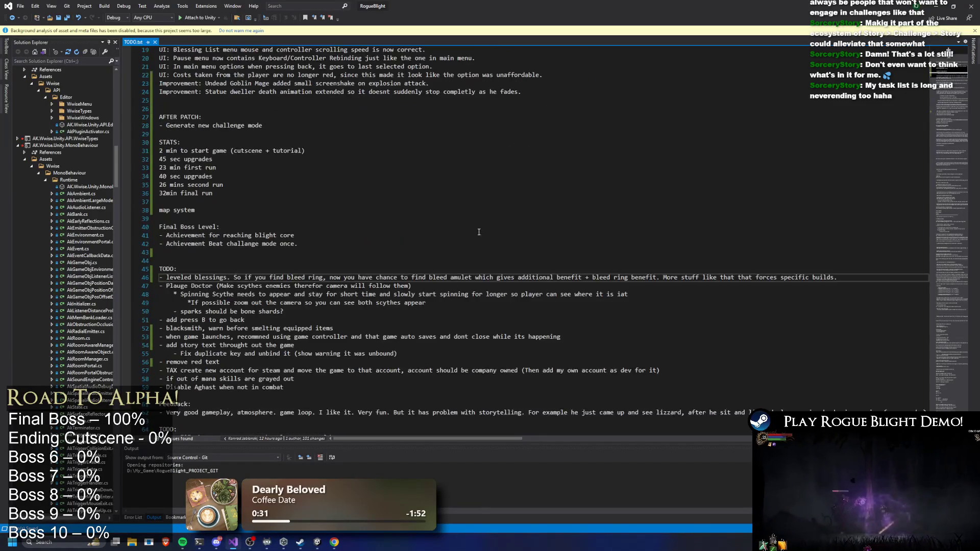
pyautogui.moveTo(946, 83); pyautogui.dragTo(948, 67)
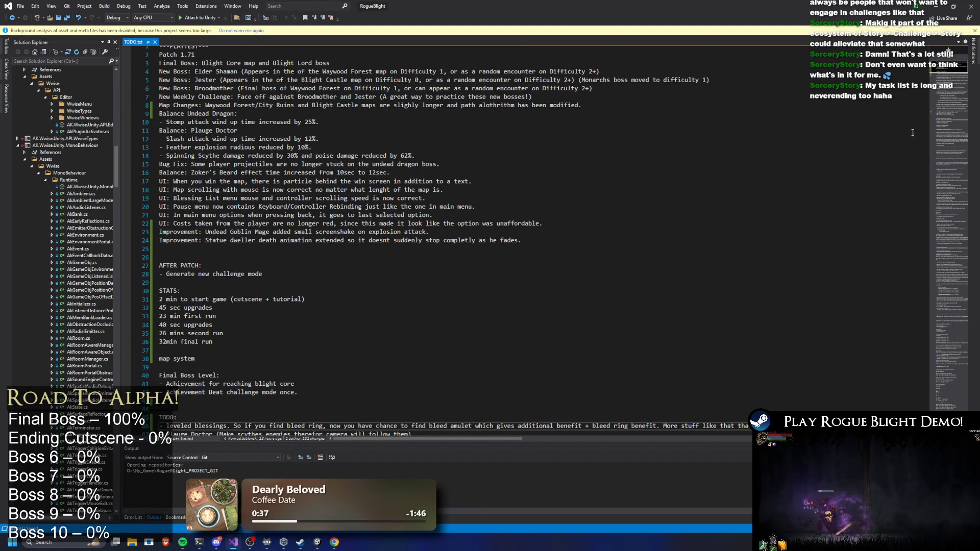
pyautogui.scroll(-2, 393, 162)
pyautogui.scroll(-7, 393, 162)
pyautogui.scroll(9, 445, 209)
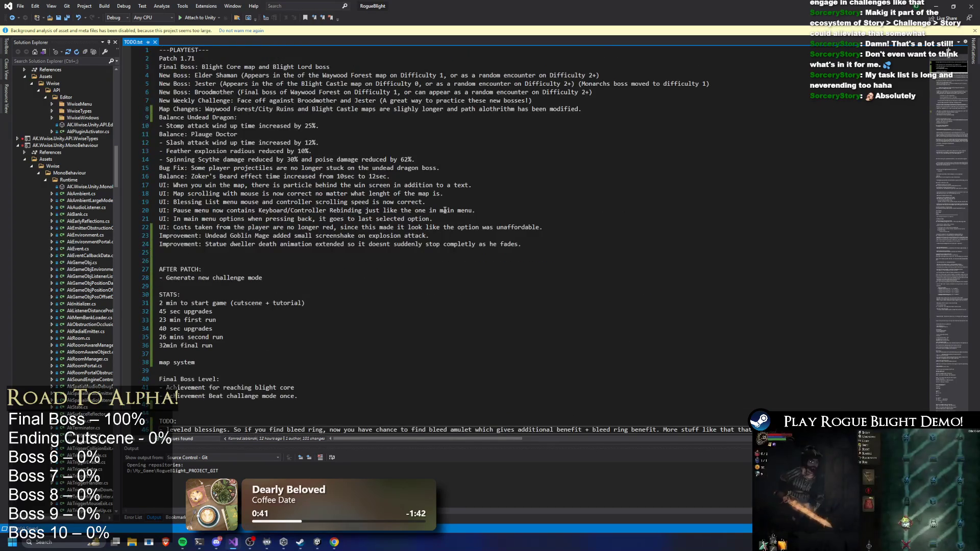
pyautogui.scroll(-11, 445, 209)
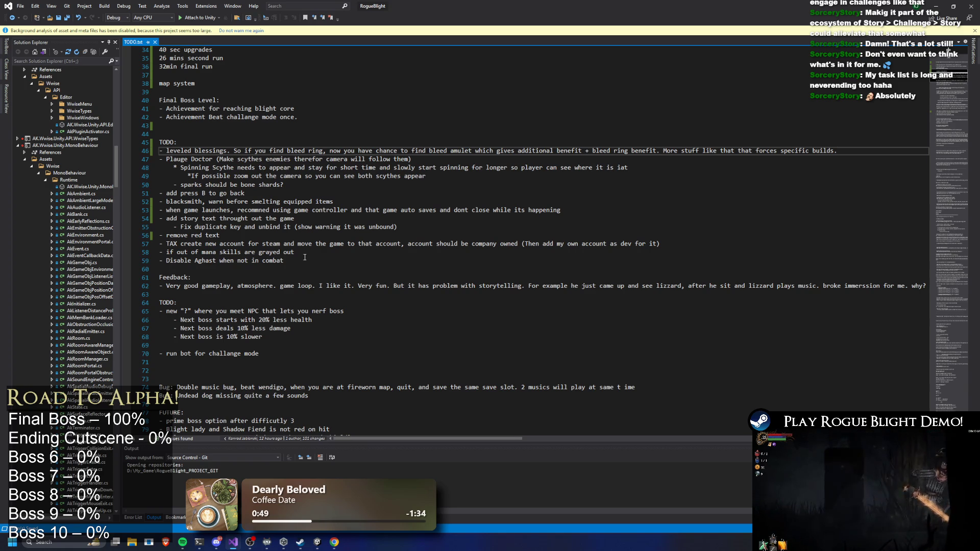
pyautogui.scroll(3, 305, 90)
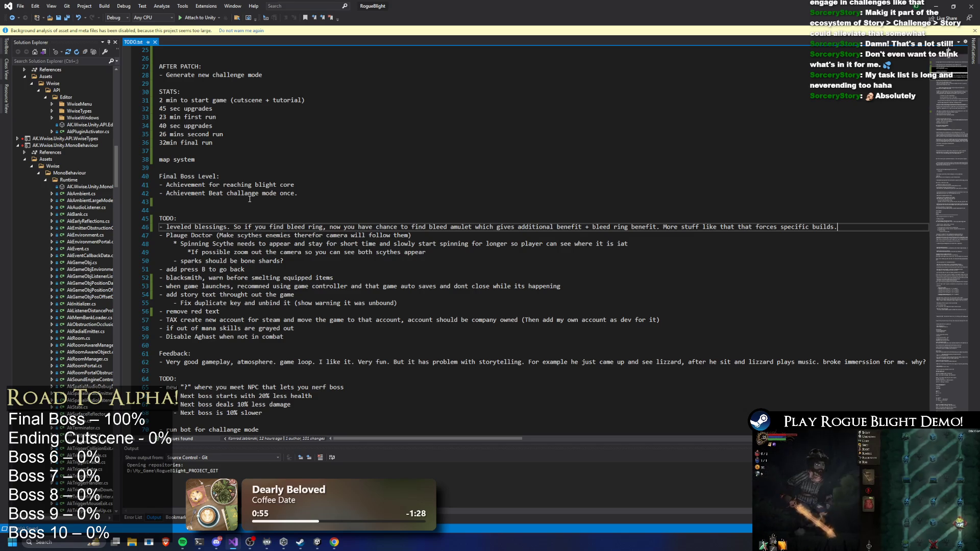
pyautogui.scroll(8, 262, 196)
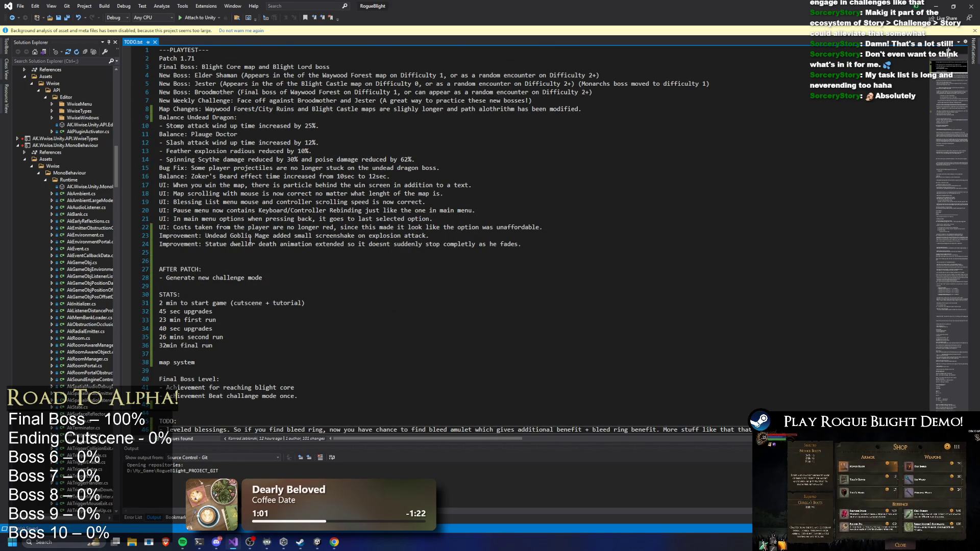
pyautogui.scroll(-3, 250, 238)
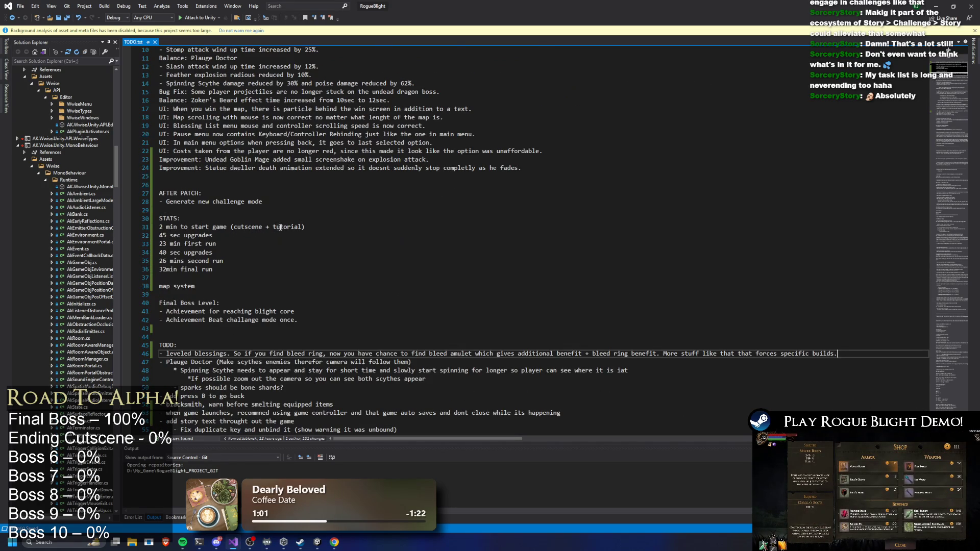
pyautogui.click(225, 185)
pyautogui.press('Return')
# Select the pause menu rebinding patch note and place the caret in the STATS list.
pyautogui.click(215, 218)
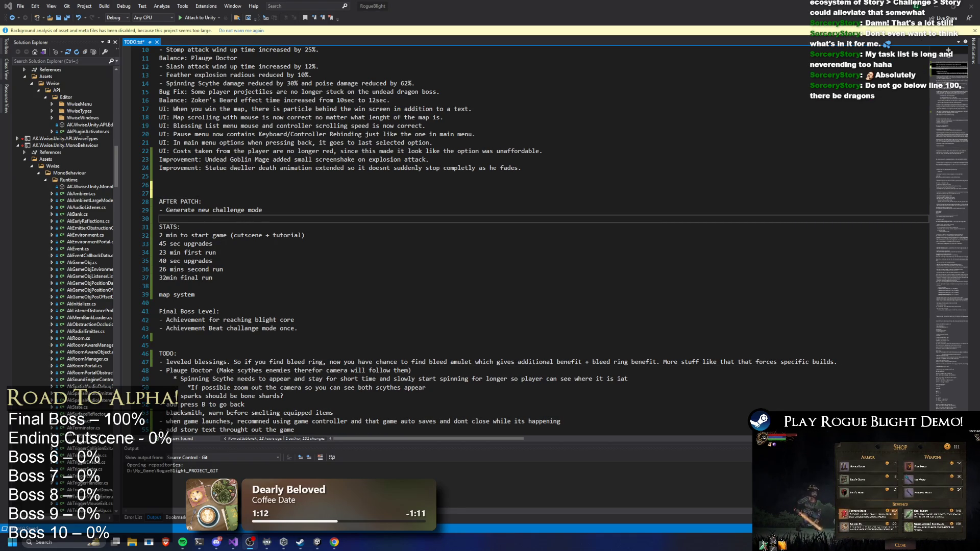
pyautogui.moveTo(476, 134); pyautogui.dragTo(427, 126)
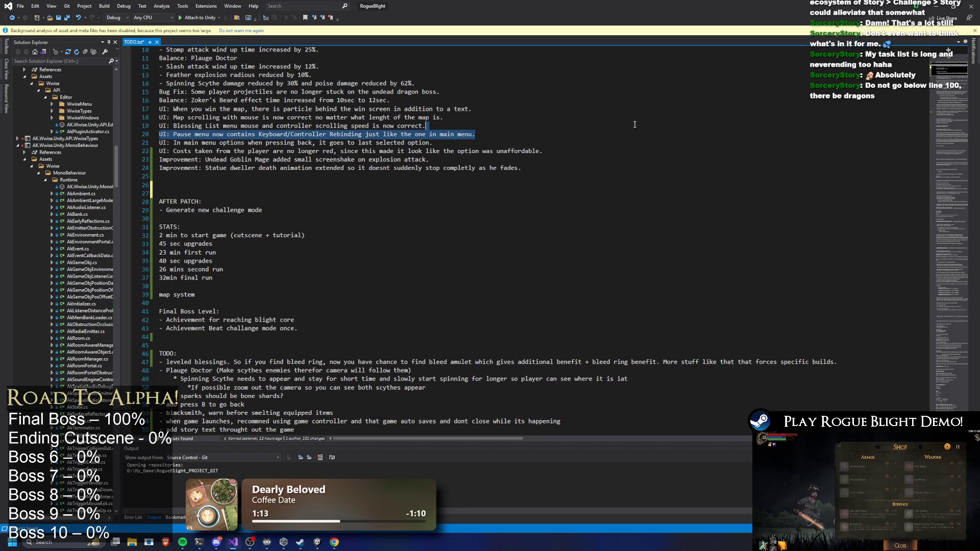
pyautogui.scroll(-4, 410, 162)
pyautogui.click(492, 162)
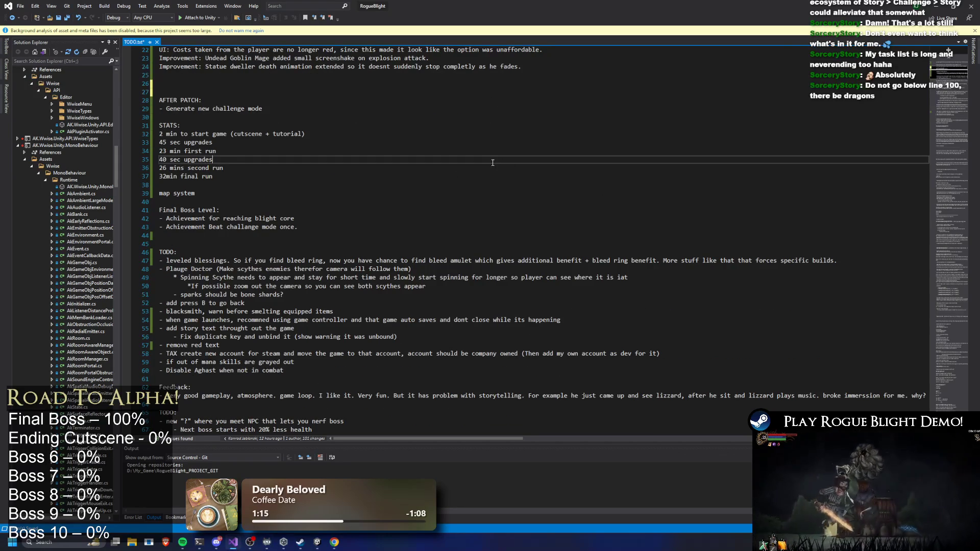
# Search TODO.txt for 'dr' and step through the dragon matches.
pyautogui.hotkey('ctrl', 'f')
pyautogui.write('dragon')
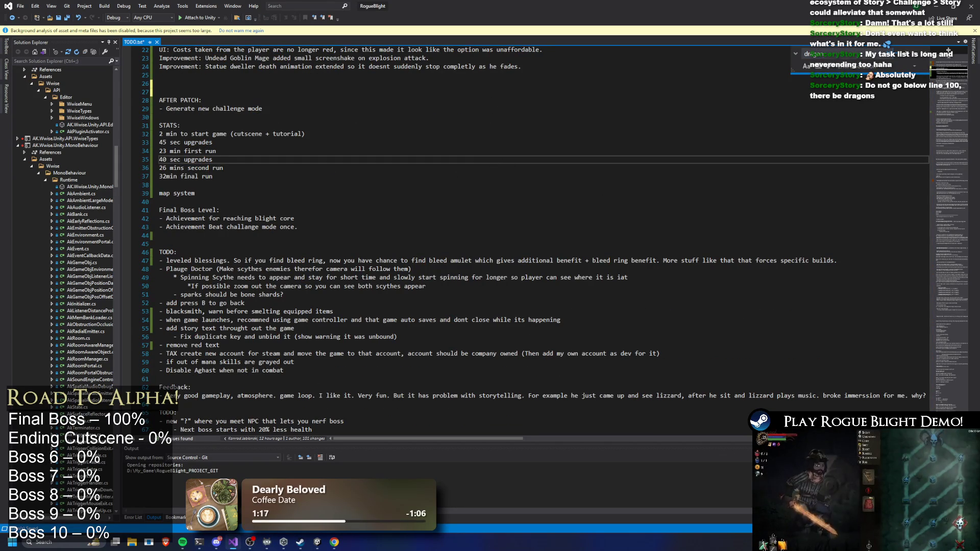
pyautogui.click(951, 183)
pyautogui.scroll(1, 204, 176)
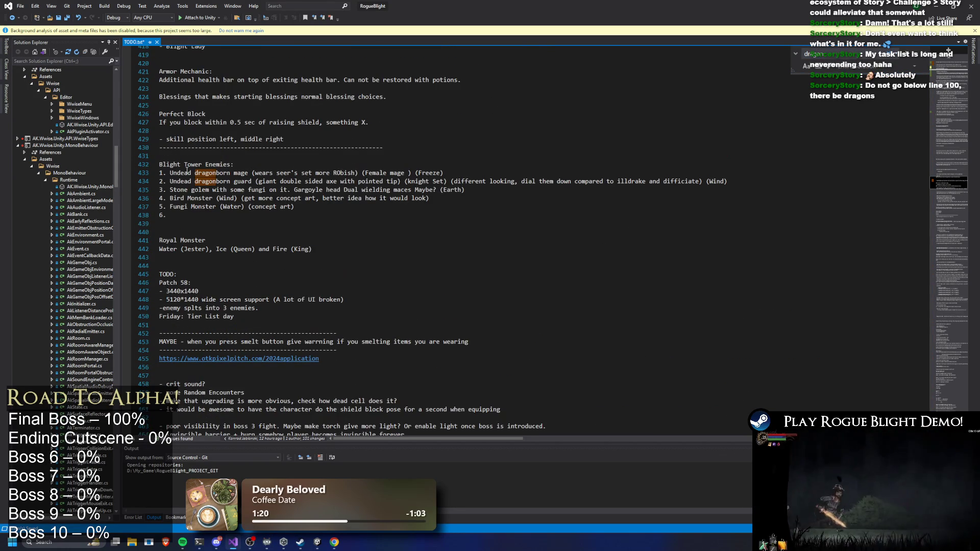
pyautogui.scroll(-5, 204, 176)
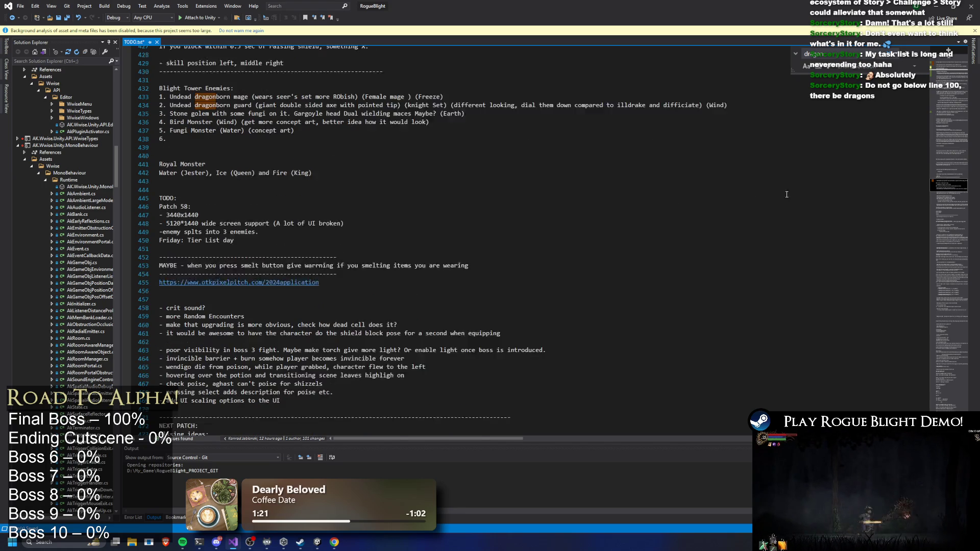
# Jump back to the top, select the Balance Undead Dragon note lines, then switch to Unity.
pyautogui.click(944, 82)
pyautogui.click(943, 59)
pyautogui.moveTo(319, 125); pyautogui.dragTo(83, 117)
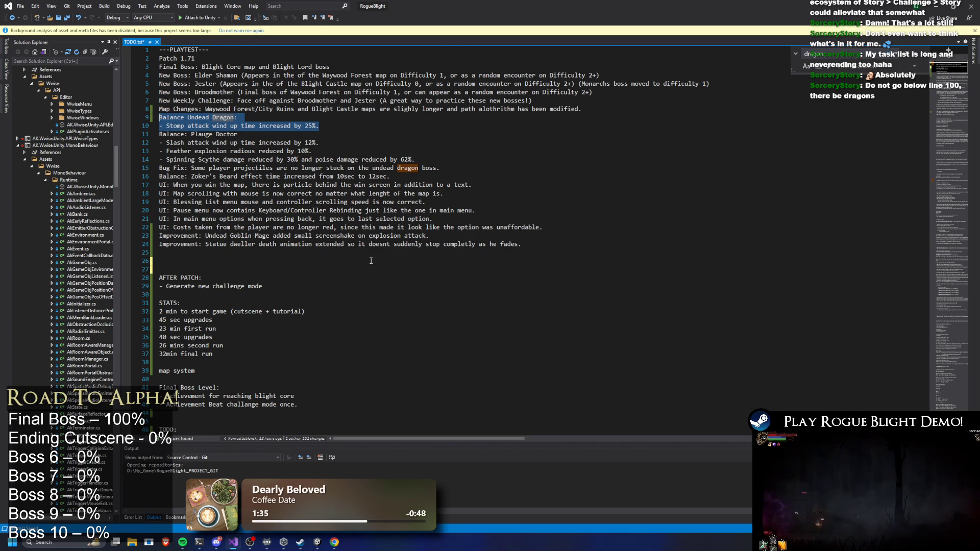
pyautogui.scroll(-1, 352, 234)
pyautogui.scroll(1, 344, 218)
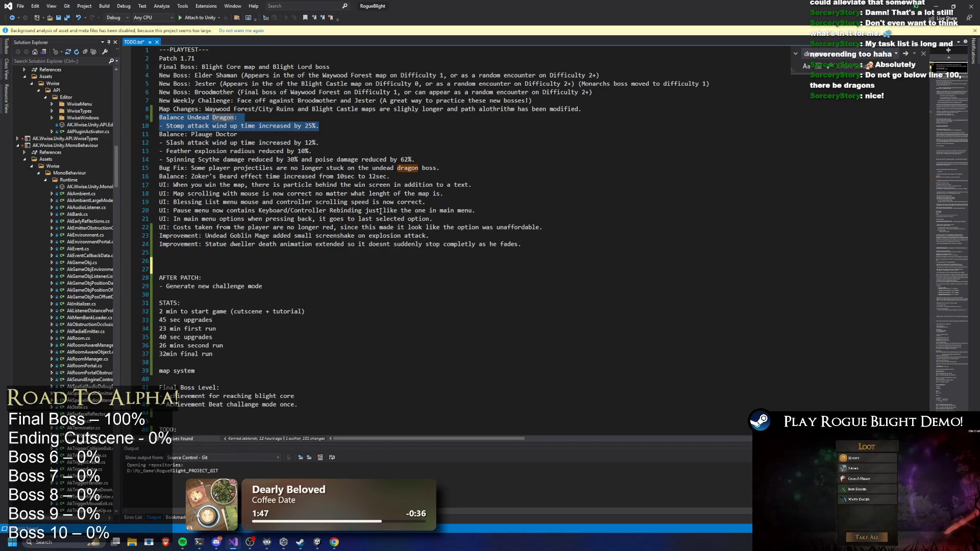
pyautogui.click(486, 237)
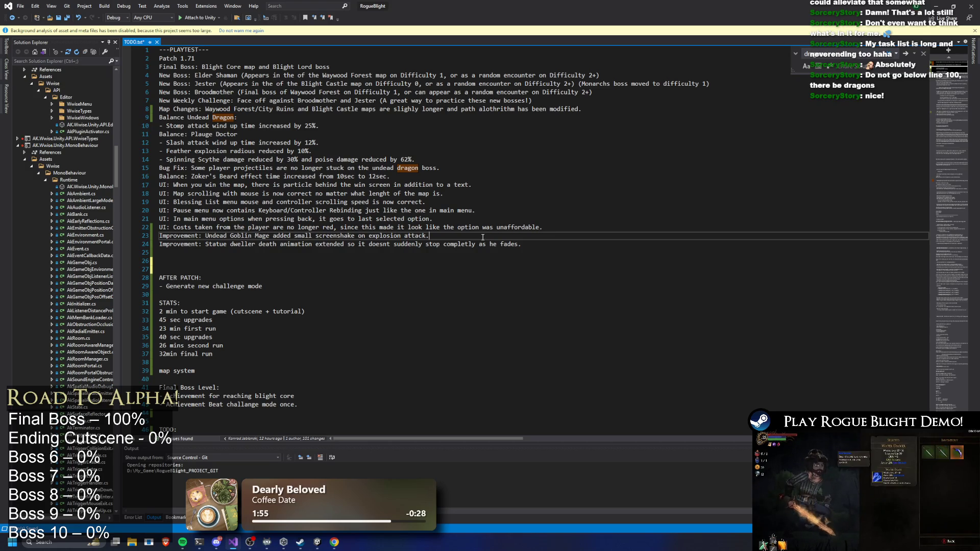
pyautogui.hotkey('alt', 'Tab')
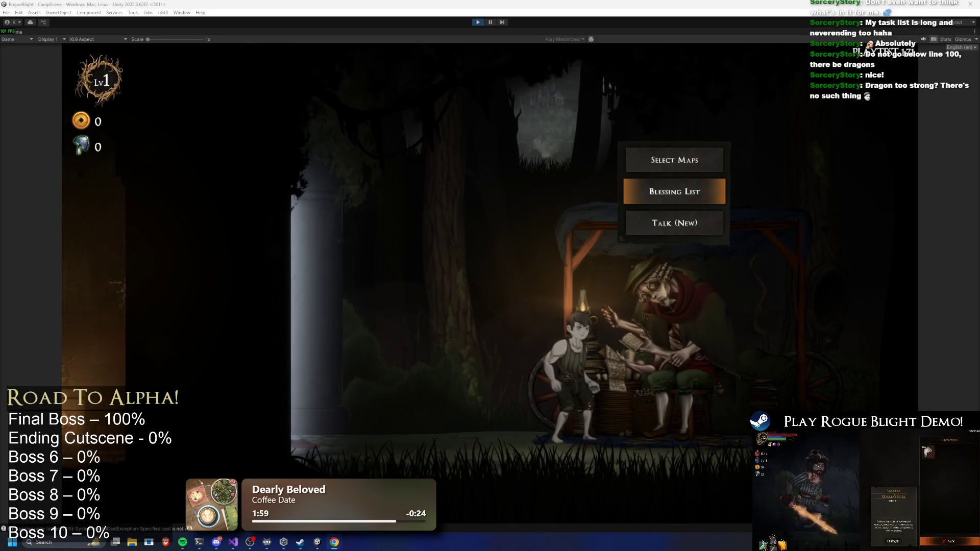
# Switch from the Unity game to the Bosses Google Sheet in Chrome.
pyautogui.hotkey('alt', 'Tab')
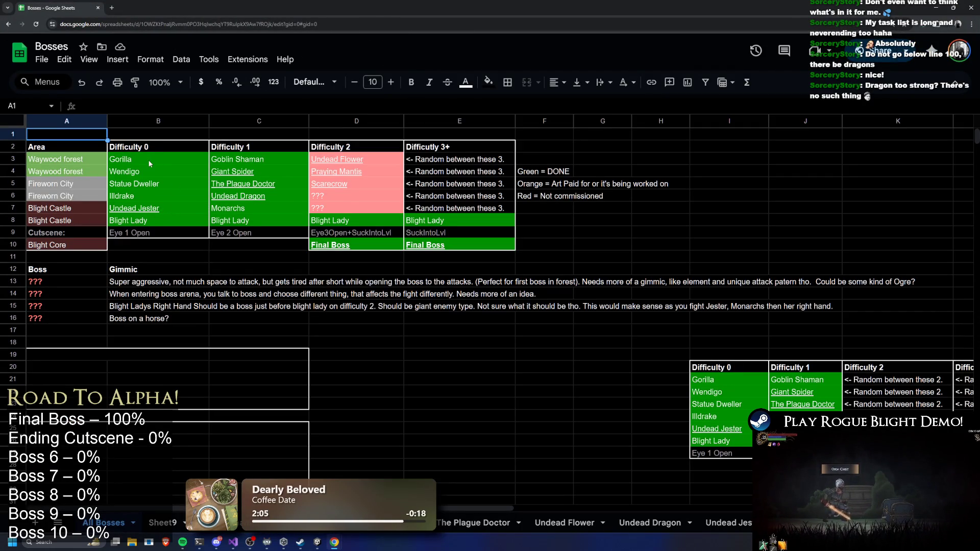
pyautogui.moveTo(150, 163)
pyautogui.mouseDown()
pyautogui.moveTo(143, 220)
pyautogui.moveTo(158, 215)
pyautogui.mouseUp()
pyautogui.hotkey('ctrl', '+')
pyautogui.hotkey('ctrl', '+')
pyautogui.hotkey('ctrl', '+')
pyautogui.moveTo(102, 244); pyautogui.dragTo(526, 267)
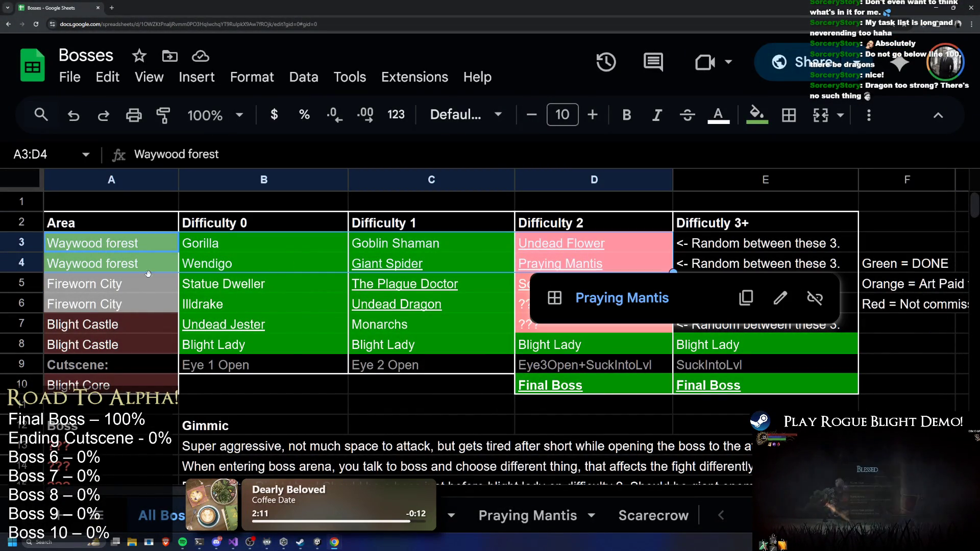
pyautogui.scroll(-1, 112, 228)
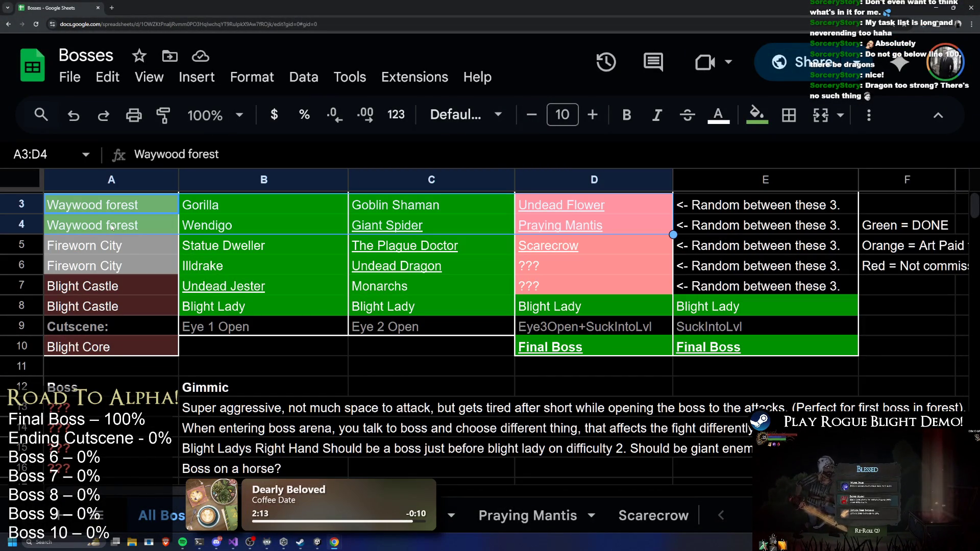
pyautogui.click(98, 253)
pyautogui.click(94, 292)
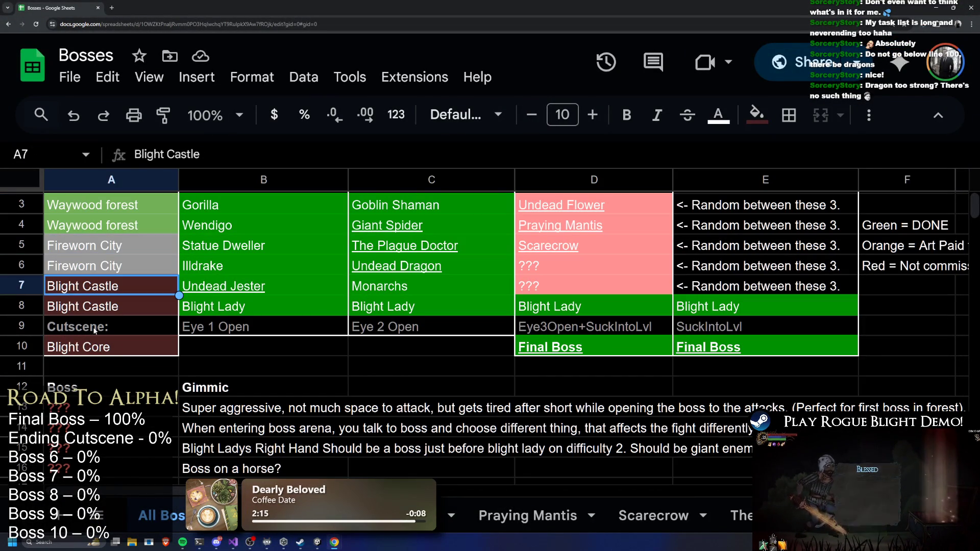
pyautogui.click(97, 346)
pyautogui.scroll(1, 311, 238)
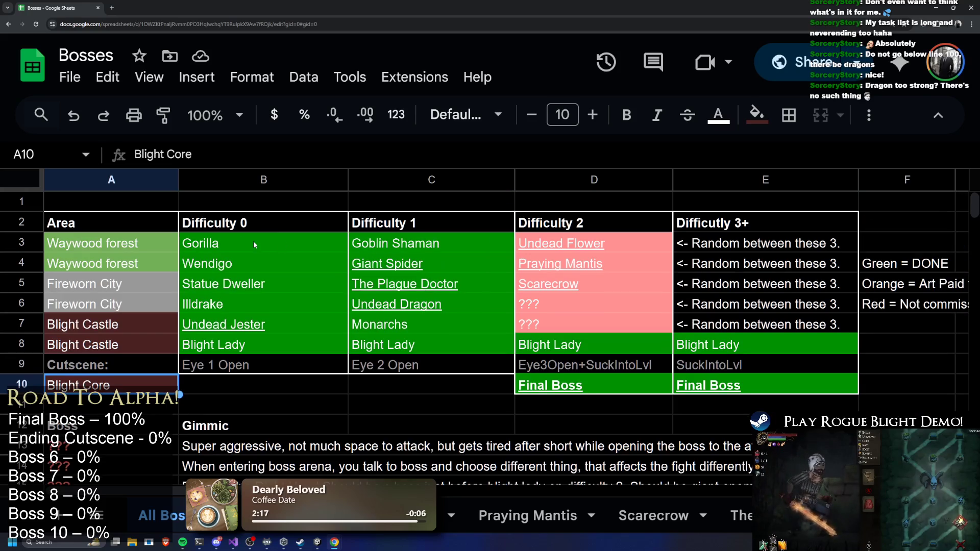
pyautogui.moveTo(230, 223); pyautogui.dragTo(225, 344)
pyautogui.click(222, 243)
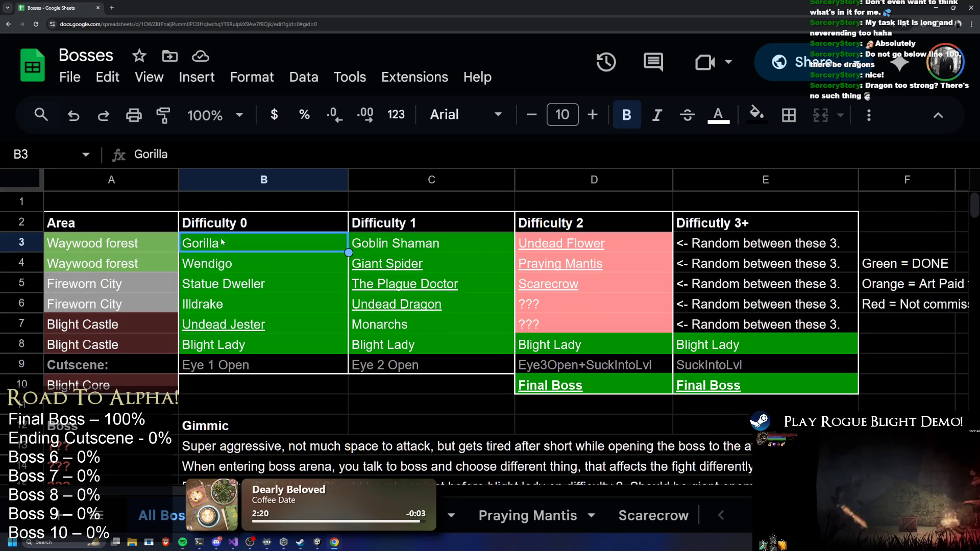
pyautogui.click(208, 263)
pyautogui.click(214, 284)
pyautogui.click(208, 305)
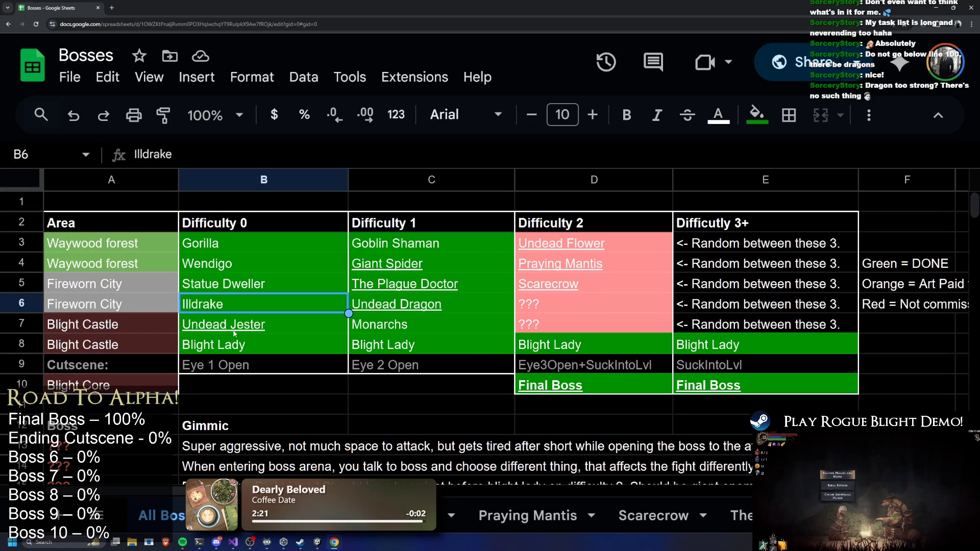
pyautogui.click(234, 332)
pyautogui.click(239, 348)
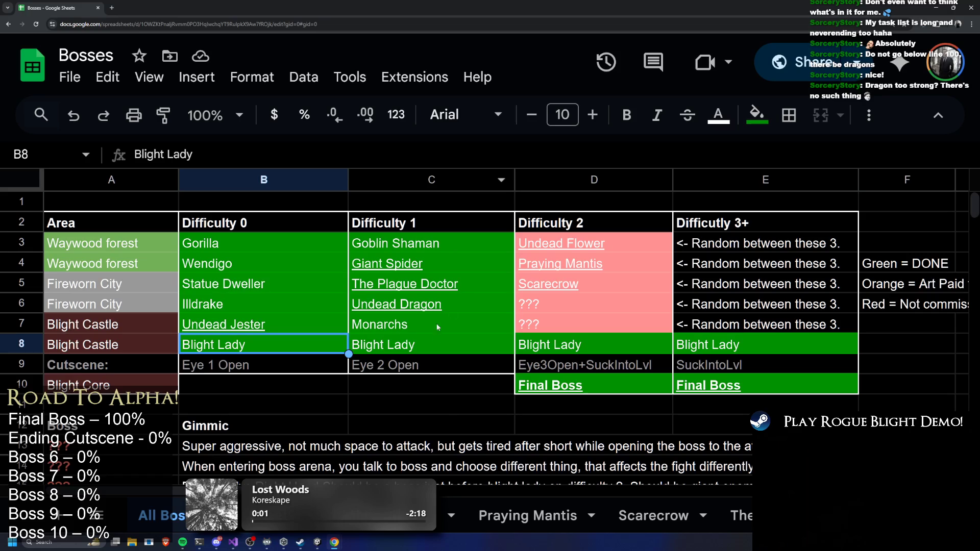
pyautogui.click(396, 249)
pyautogui.click(395, 262)
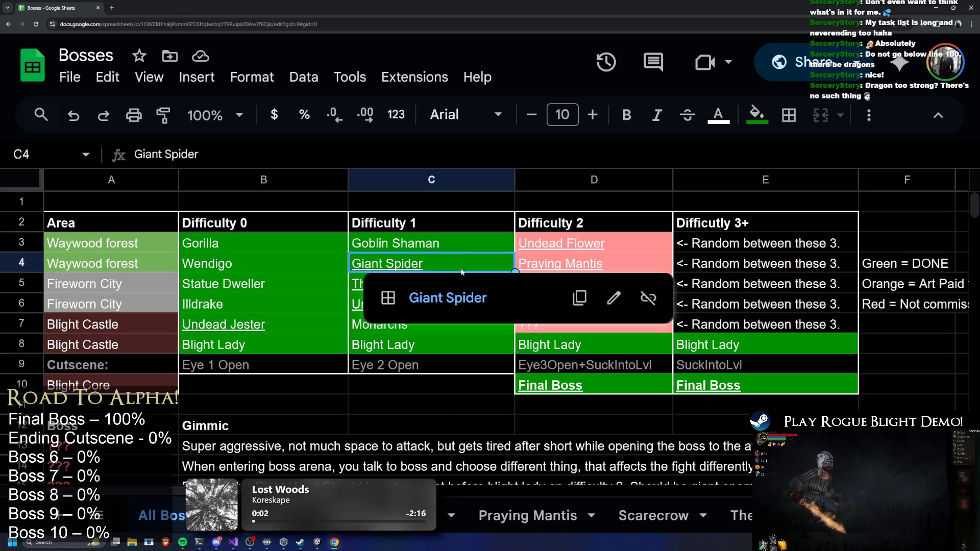
pyautogui.press('Up')
pyautogui.press('Up')
pyautogui.press('Up')
pyautogui.press('Right')
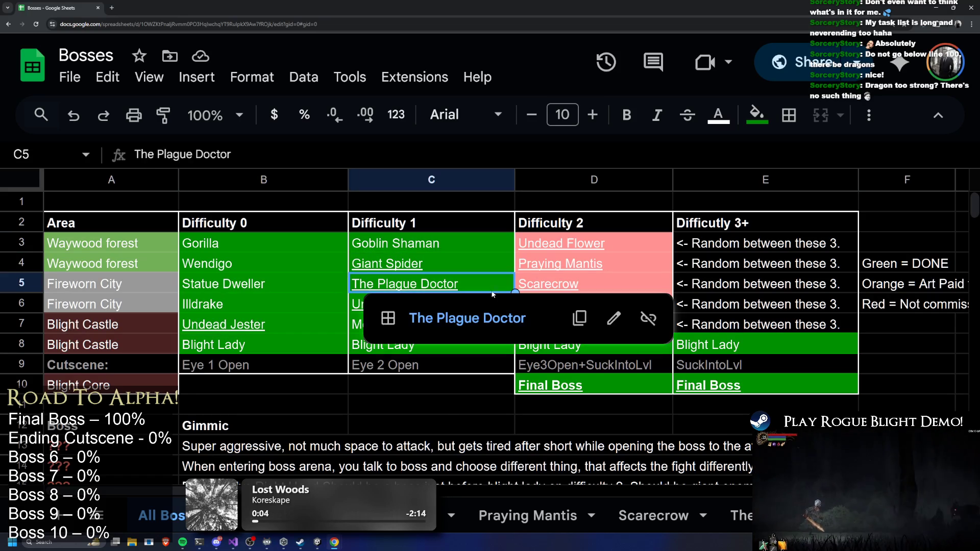
pyautogui.press('Down')
pyautogui.press('Left')
pyautogui.press('Right')
pyautogui.click(306, 344)
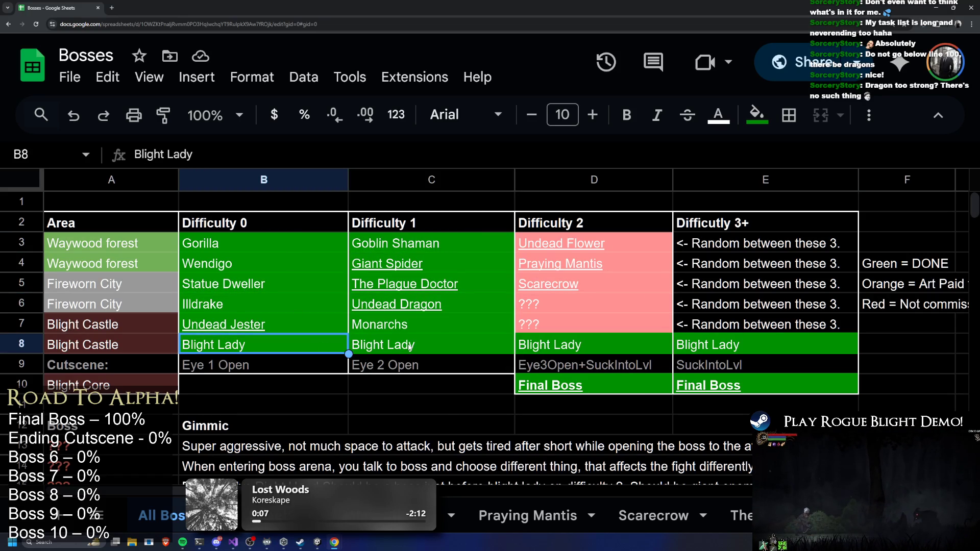
pyautogui.click(437, 328)
pyautogui.click(424, 344)
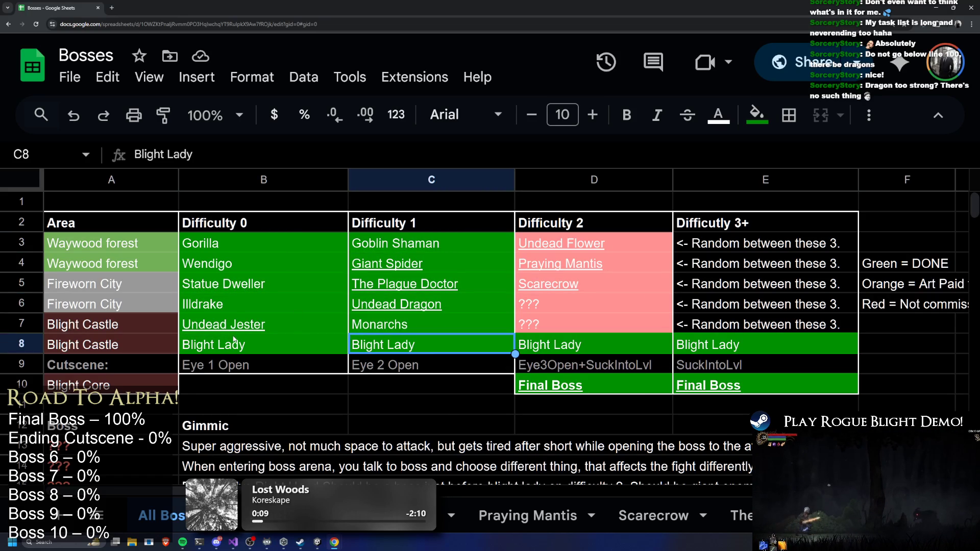
pyautogui.moveTo(332, 345); pyautogui.dragTo(408, 351)
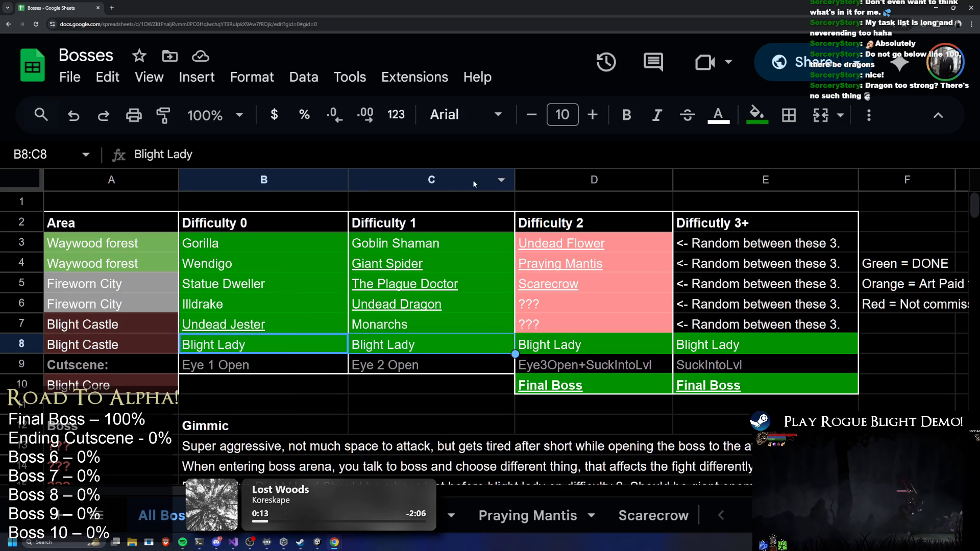
pyautogui.click(595, 247)
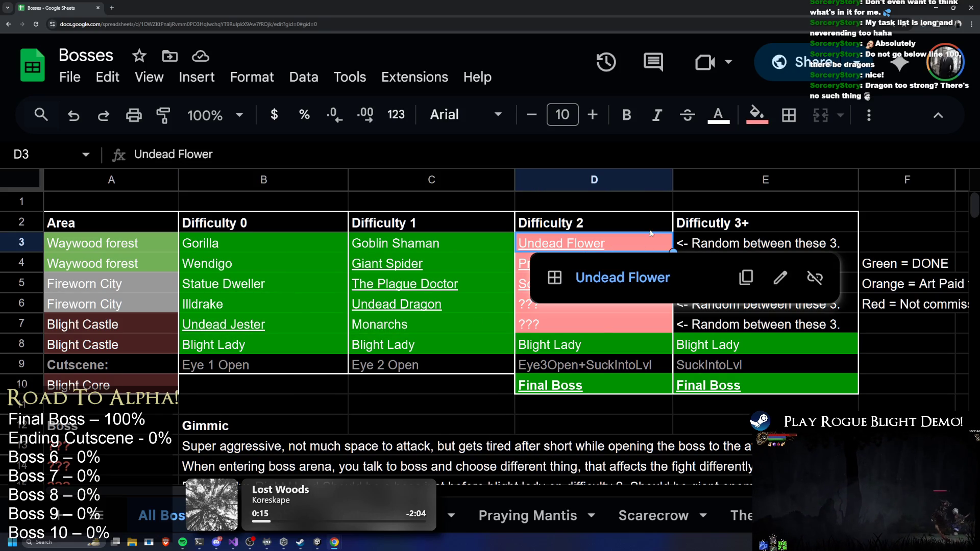
pyautogui.keyDown('shift'); pyautogui.click(594, 331); pyautogui.keyUp('shift')
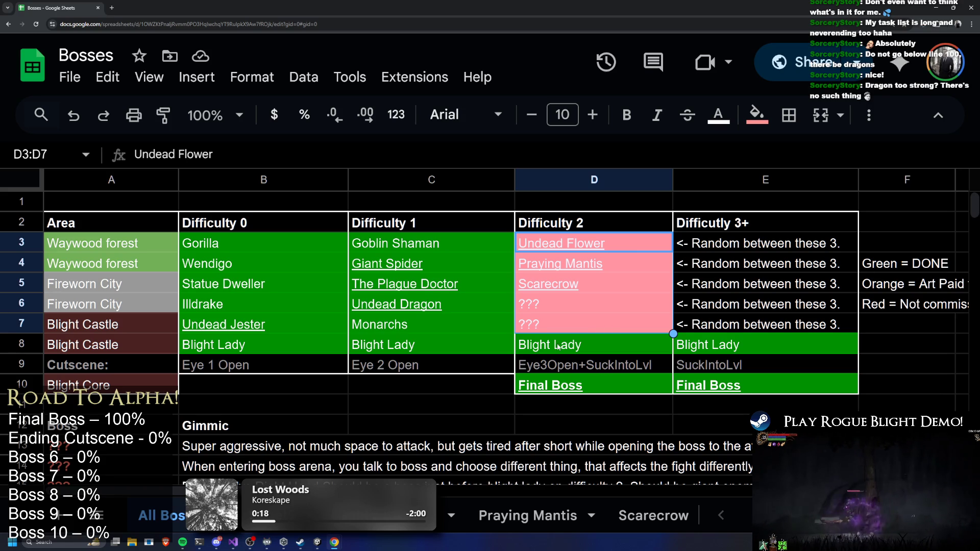
pyautogui.click(578, 348)
pyautogui.click(579, 387)
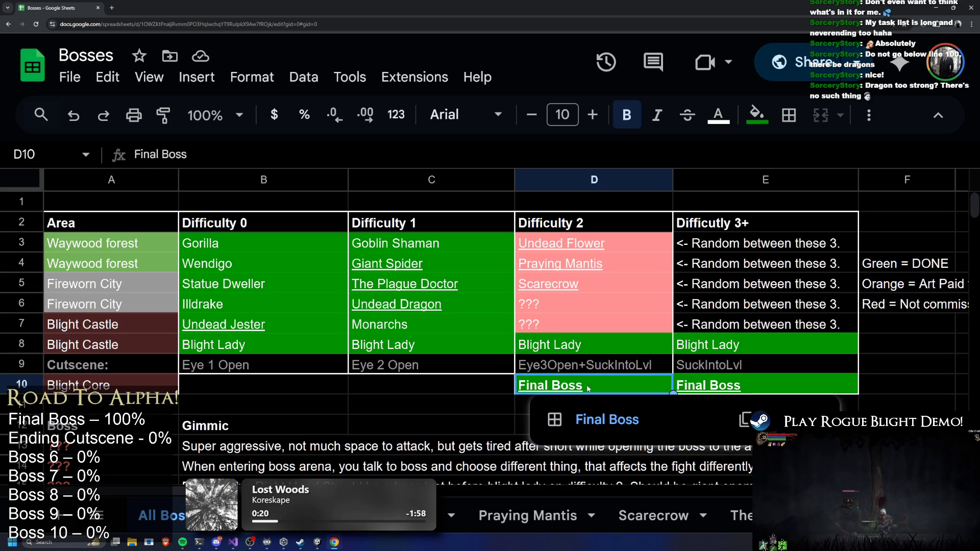
pyautogui.click(617, 243)
pyautogui.keyDown('shift'); pyautogui.click(568, 327); pyautogui.keyUp('shift')
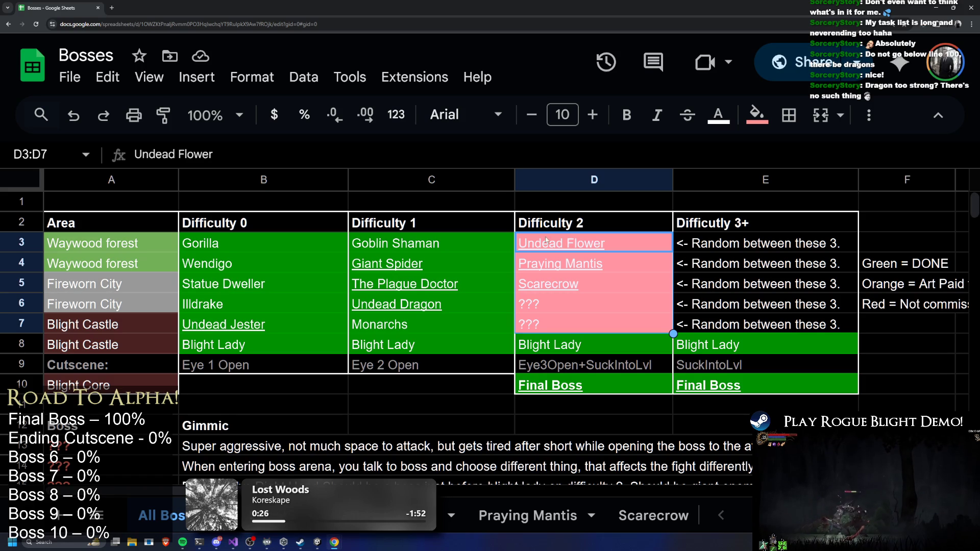
pyautogui.click(269, 246)
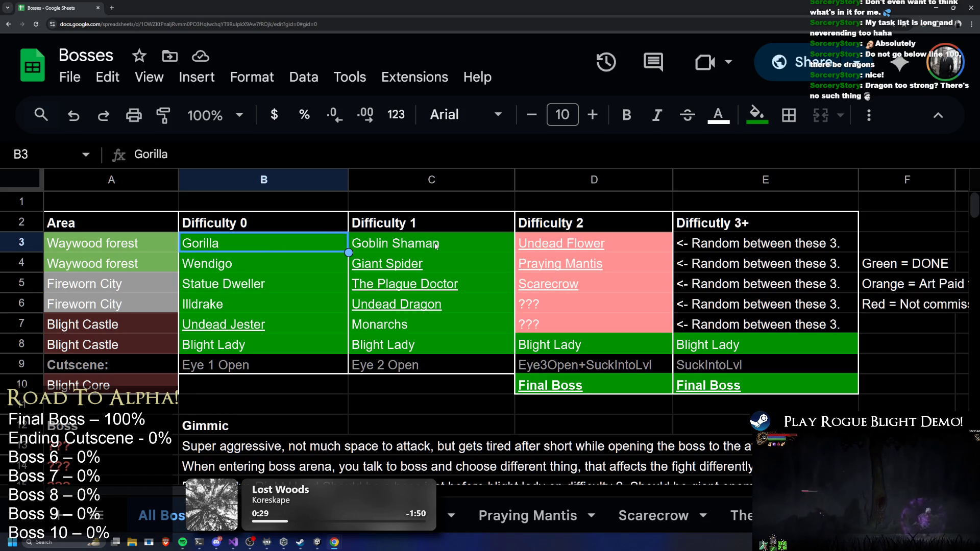
pyautogui.keyDown('shift'); pyautogui.click(437, 246); pyautogui.keyUp('shift')
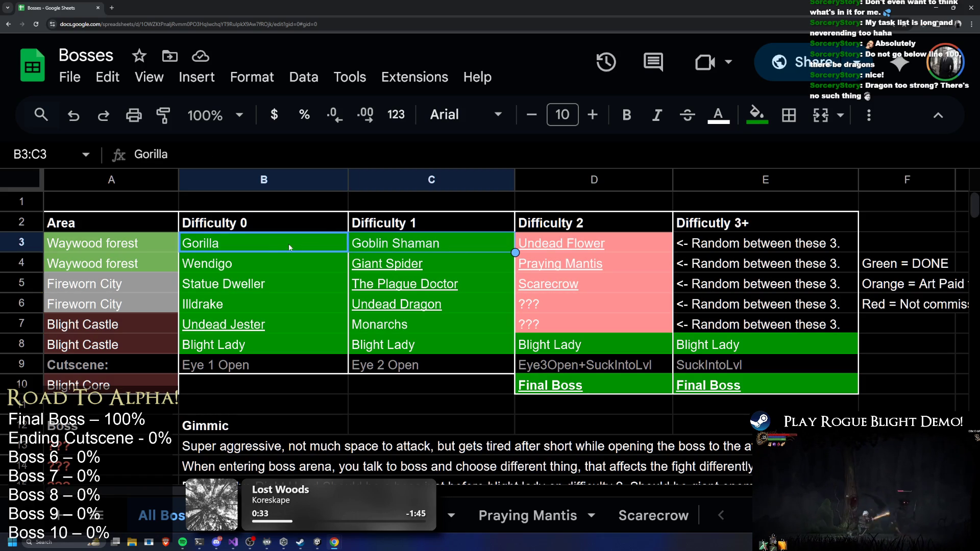
pyautogui.click(556, 247)
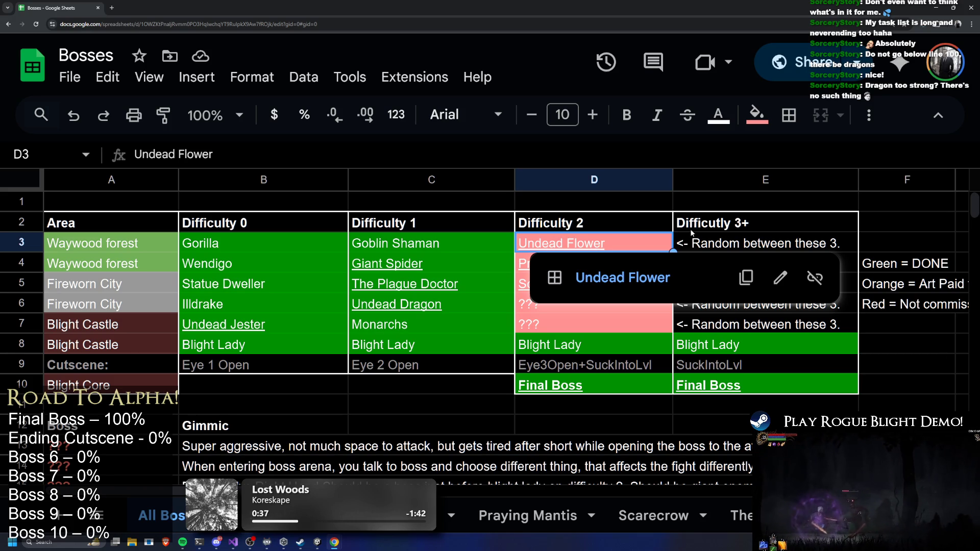
pyautogui.press('Right')
pyautogui.press('Left')
pyautogui.keyDown('shift'); pyautogui.click(465, 243); pyautogui.keyUp('shift')
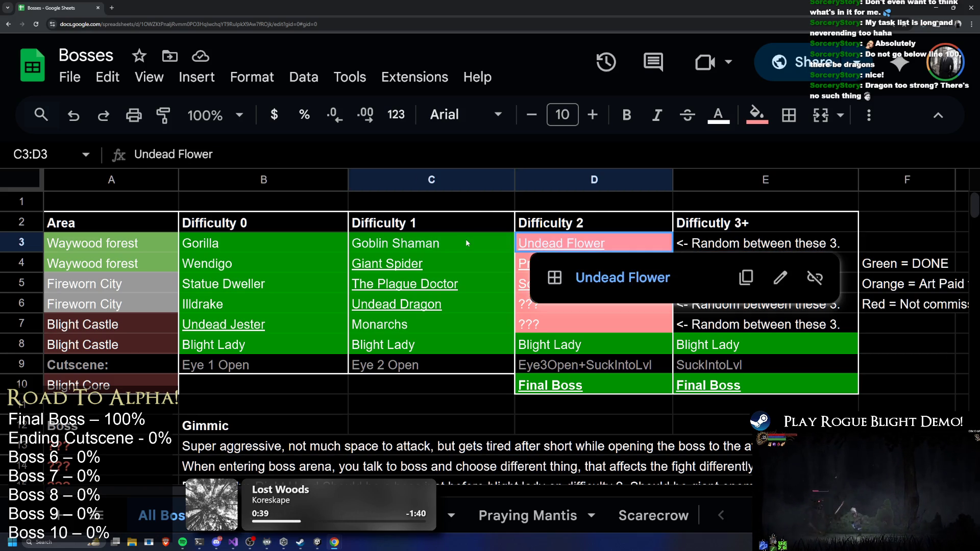
pyautogui.keyDown('shift'); pyautogui.click(292, 245); pyautogui.keyUp('shift')
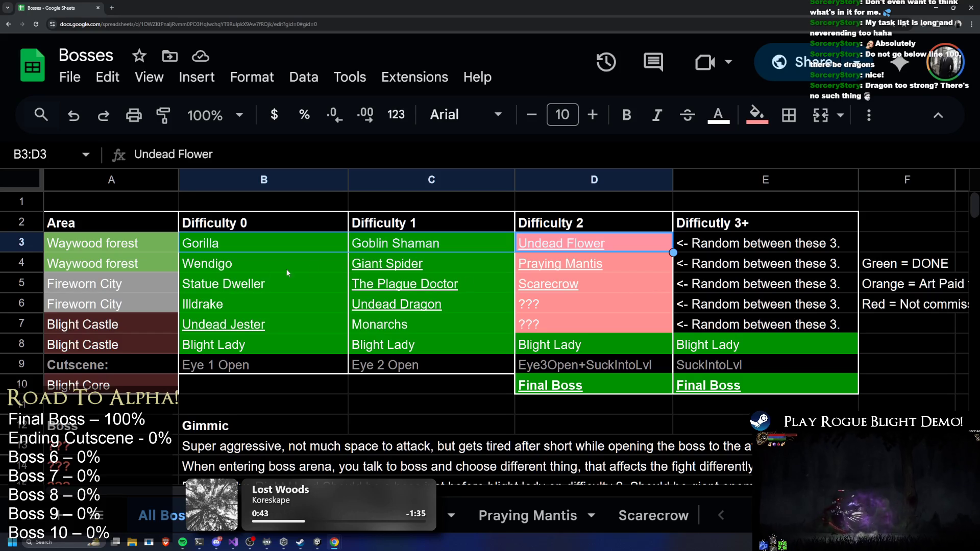
pyautogui.moveTo(332, 418)
pyautogui.mouseDown()
pyautogui.moveTo(618, 261)
pyautogui.moveTo(604, 214)
pyautogui.mouseUp()
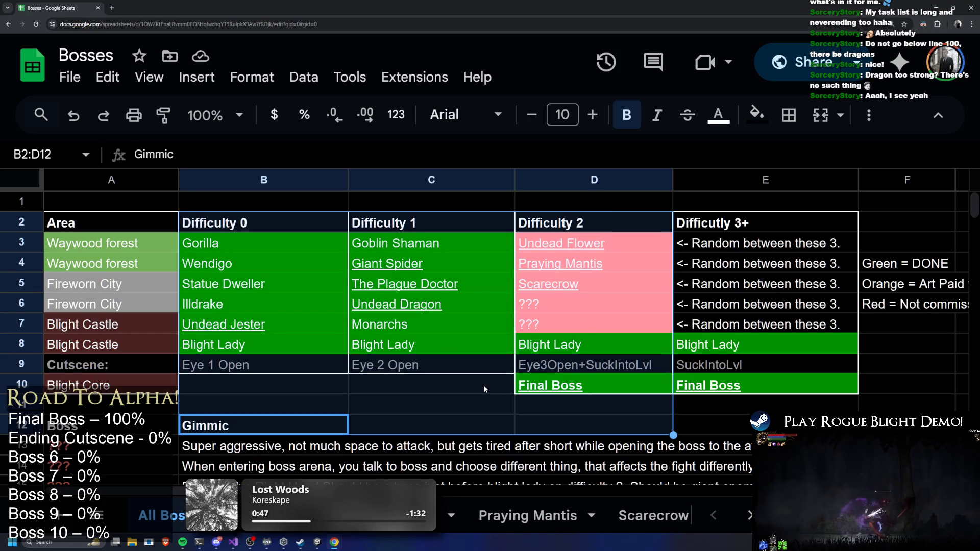
# Review the Final Boss and Difficulty 2 entries, including Praying Mantis and Undead Flower.
pyautogui.click(483, 385)
pyautogui.click(528, 389)
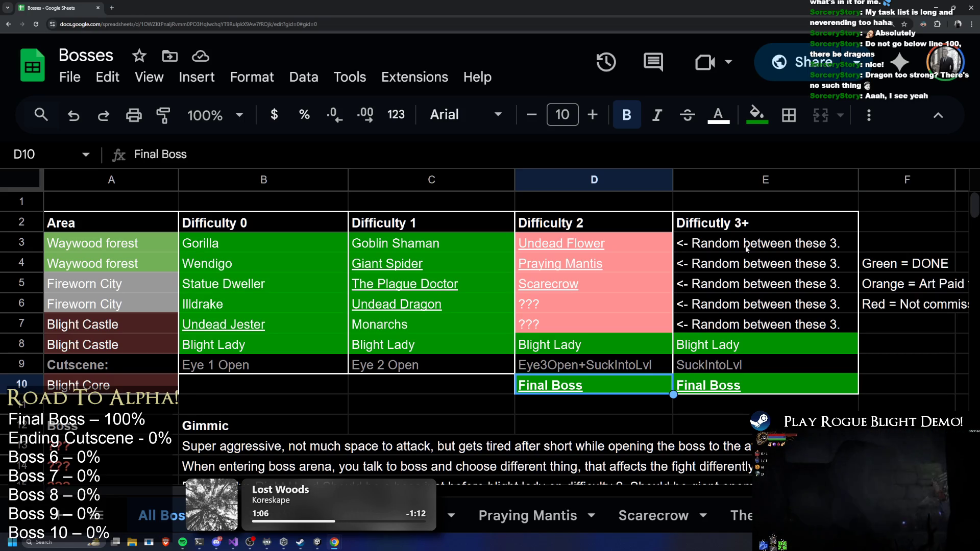
pyautogui.moveTo(566, 244); pyautogui.dragTo(634, 320)
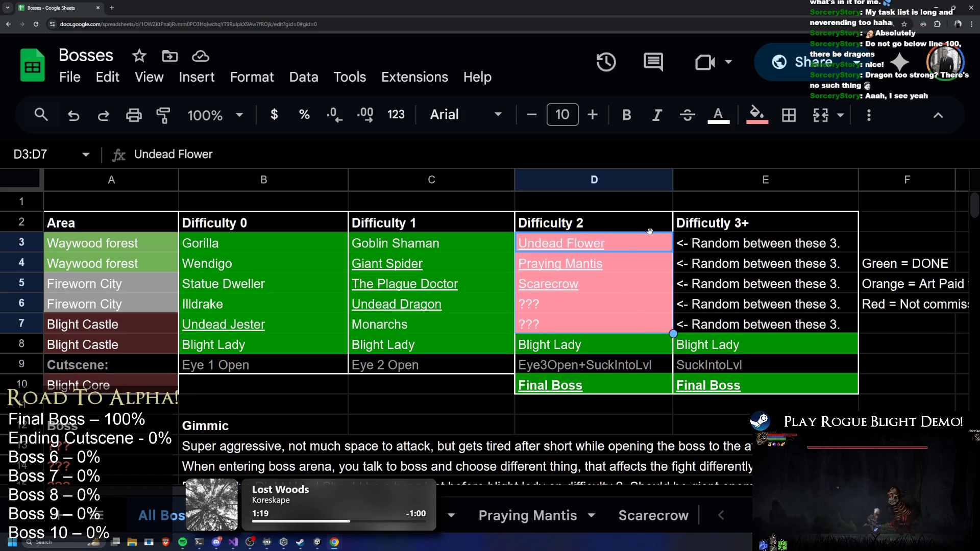
pyautogui.click(649, 241)
pyautogui.click(648, 323)
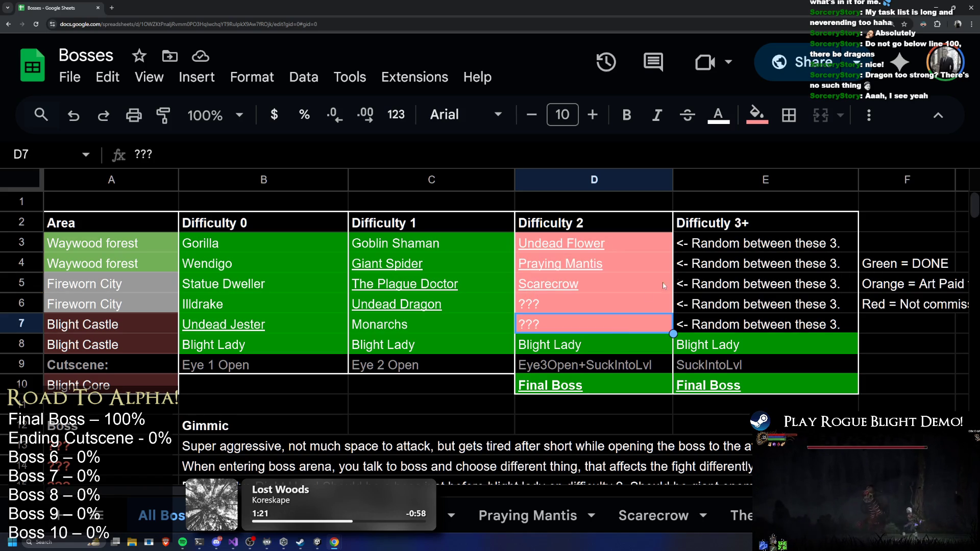
pyautogui.click(648, 256)
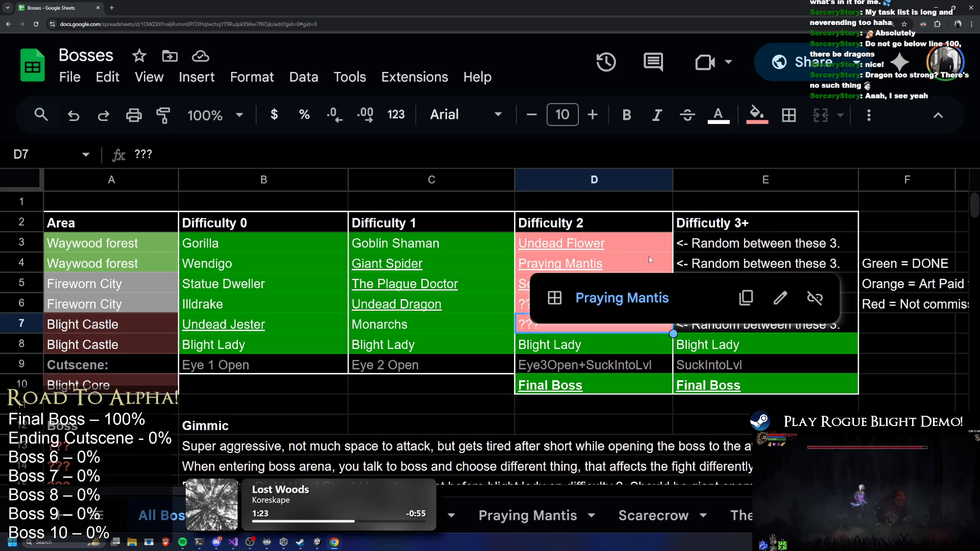
pyautogui.moveTo(648, 227); pyautogui.dragTo(640, 244)
pyautogui.click(631, 260)
pyautogui.click(630, 246)
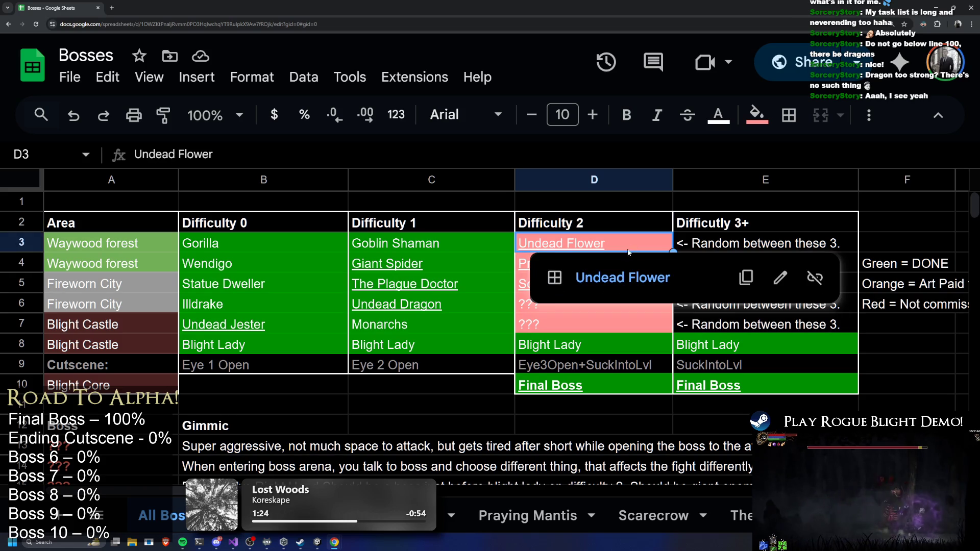
# Check the Difficulty 3+ notes and Blight Lady, then minimize the sheet to reach map selection.
pyautogui.press('Right')
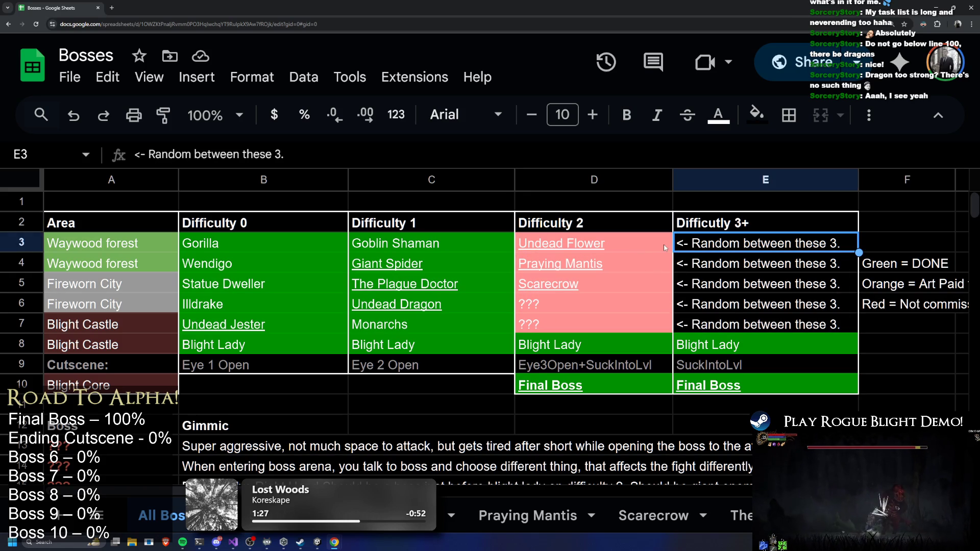
pyautogui.moveTo(614, 259)
pyautogui.click(628, 325)
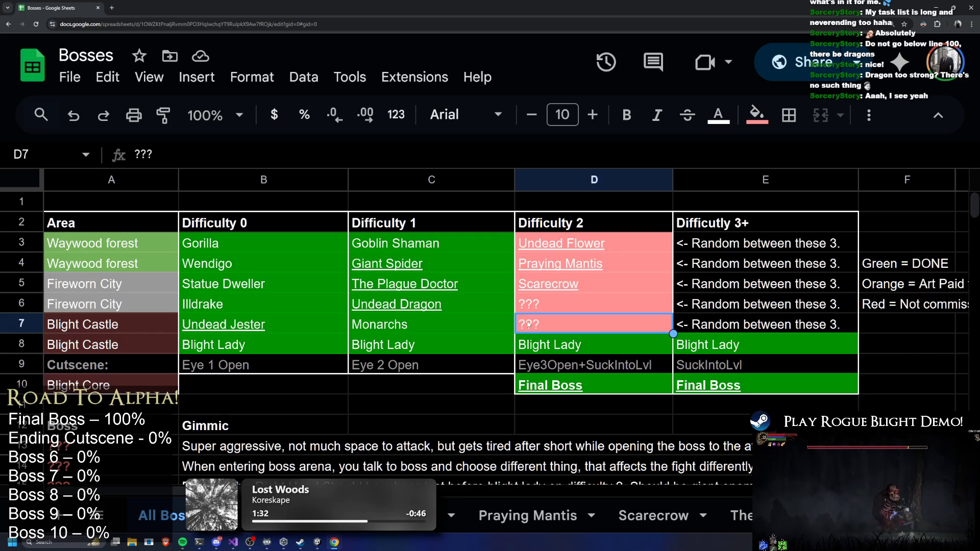
pyautogui.moveTo(513, 310)
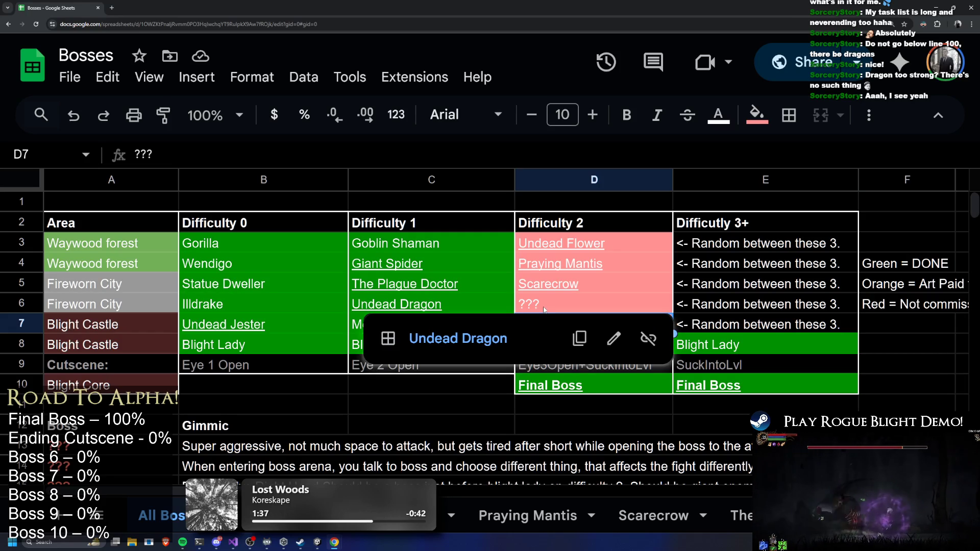
pyautogui.click(758, 243)
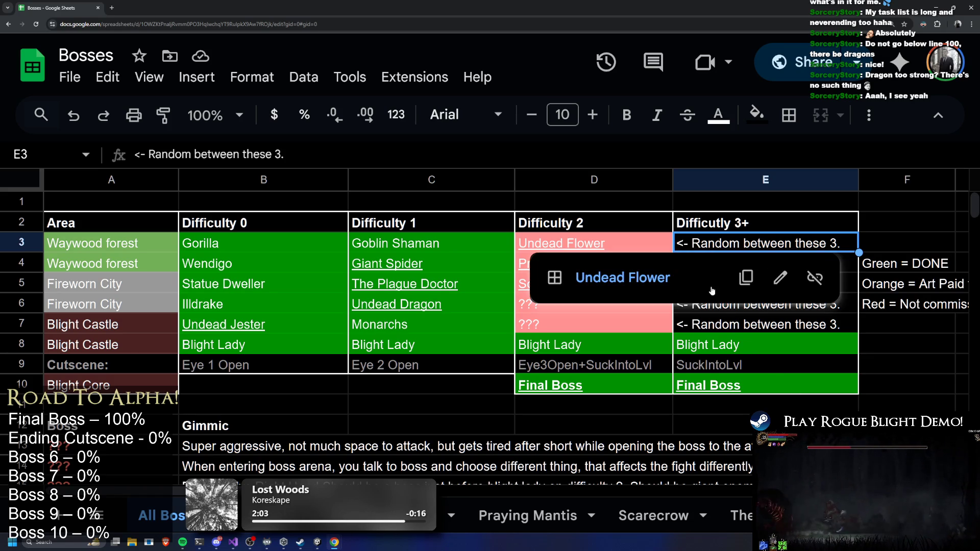
pyautogui.click(766, 343)
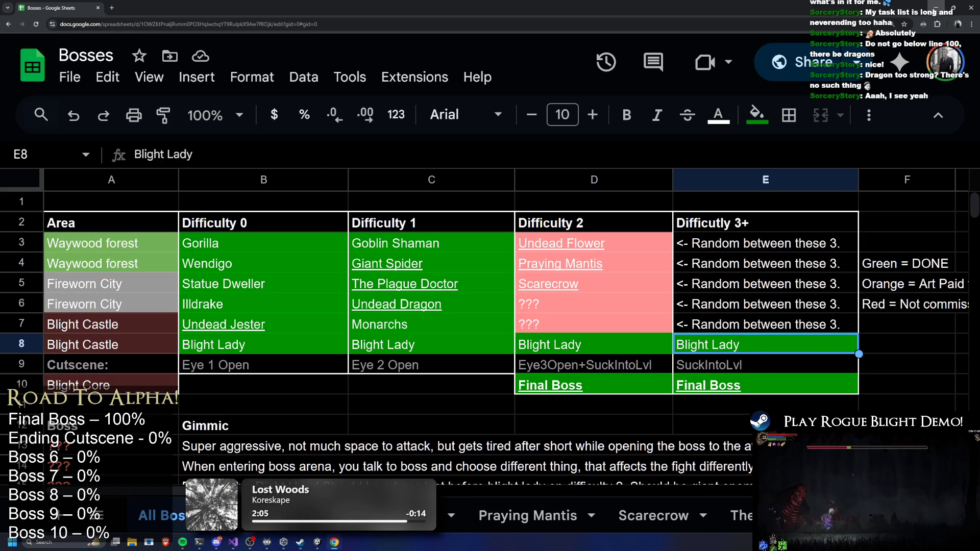
pyautogui.click(936, 8)
pyautogui.click(676, 170)
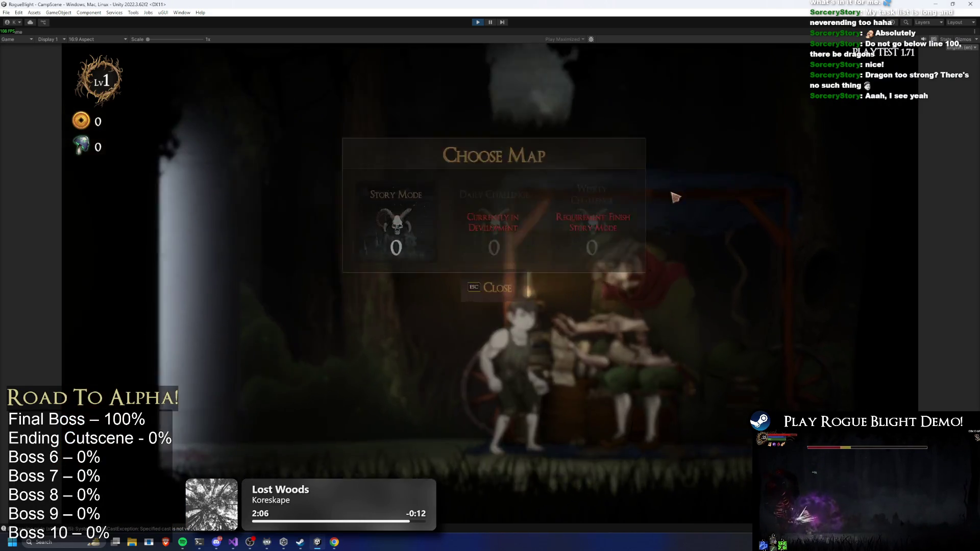
# Check the map chooser and Story Mode panel, then close the chooser.
pyautogui.press('Escape')
pyautogui.click(663, 169)
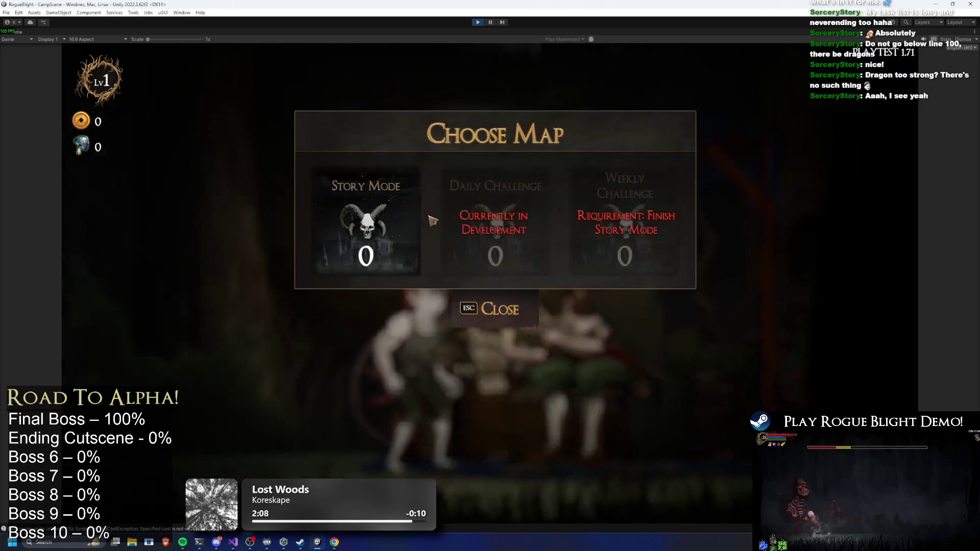
pyautogui.press('Return')
pyautogui.press('Escape')
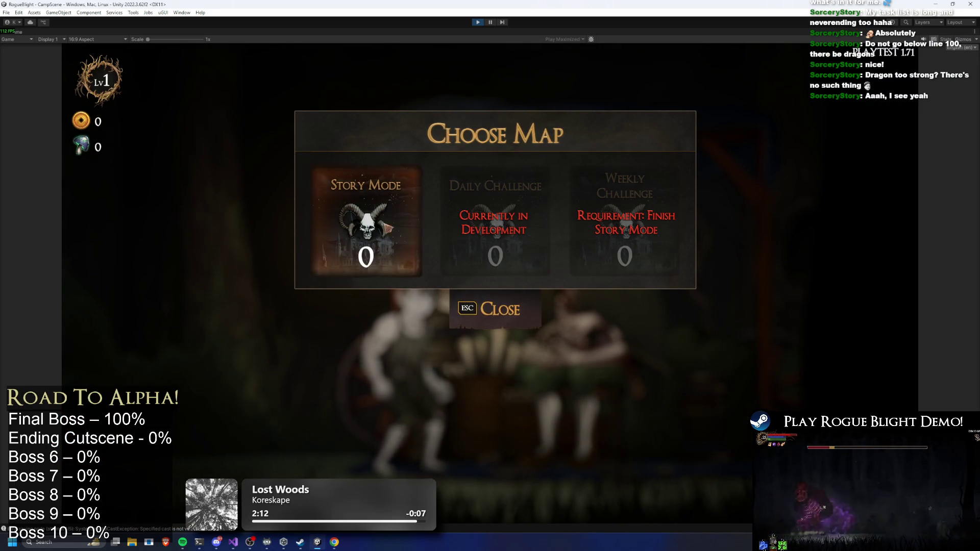
pyautogui.click(493, 304)
# Quit to title, load the third save slot, and walk left to the map table's Choose Map.
pyautogui.press('Escape')
pyautogui.click(566, 315)
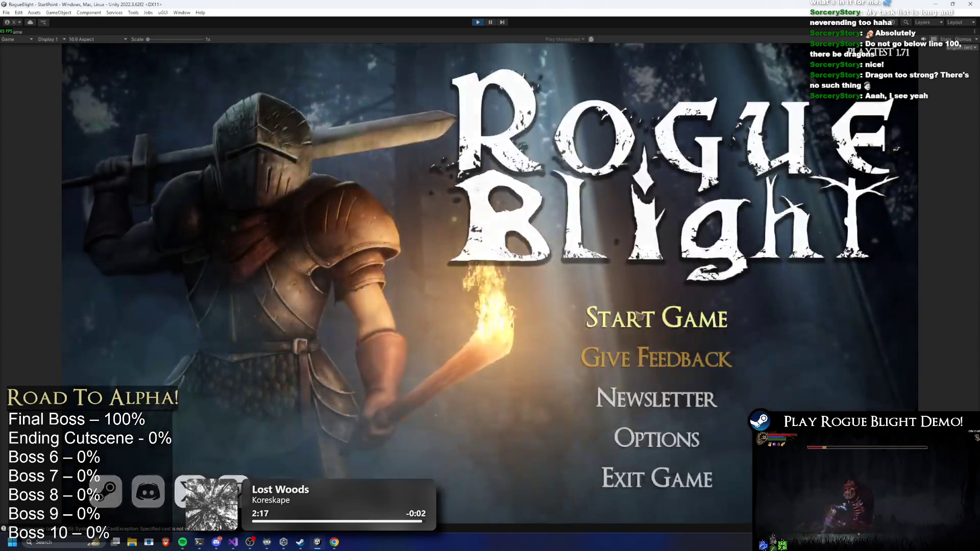
pyautogui.click(656, 319)
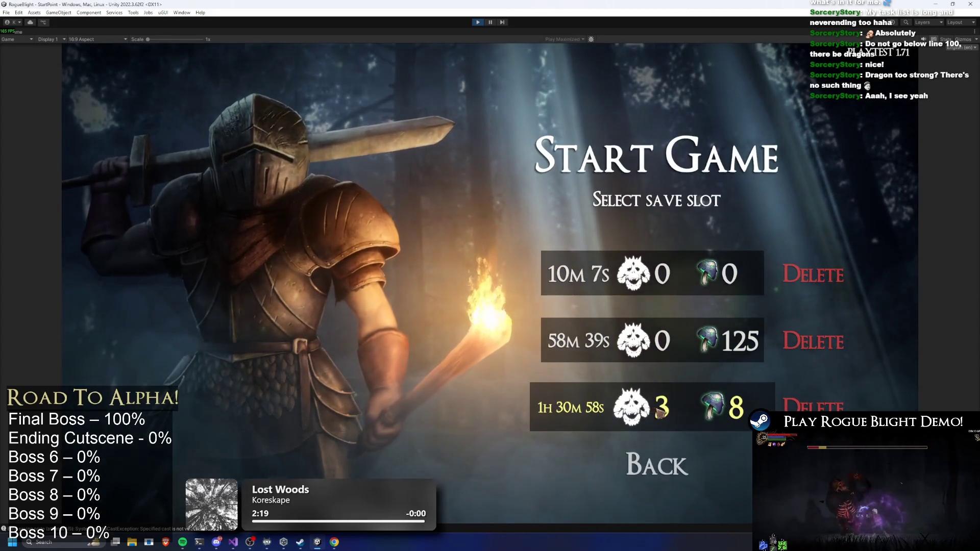
pyautogui.click(678, 412)
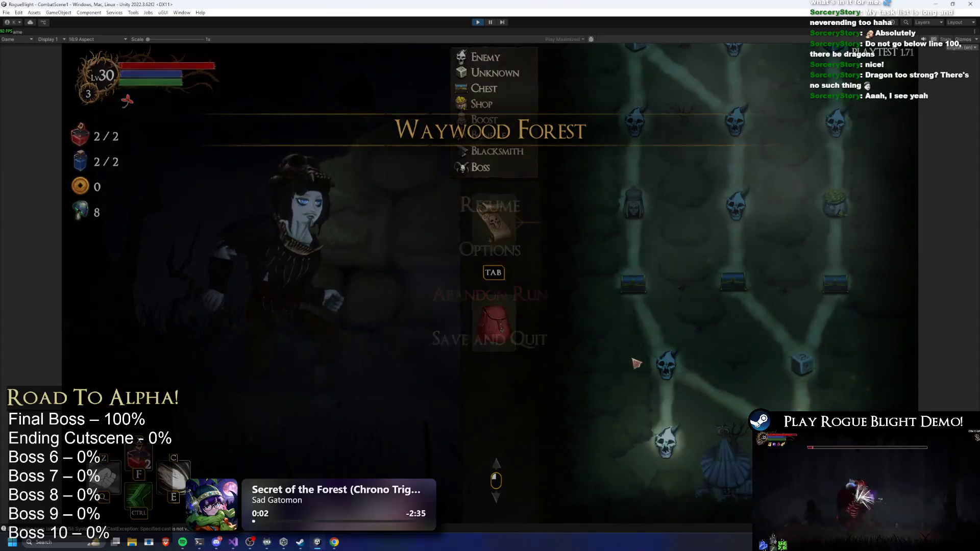
pyautogui.press('Escape')
pyautogui.click(507, 306)
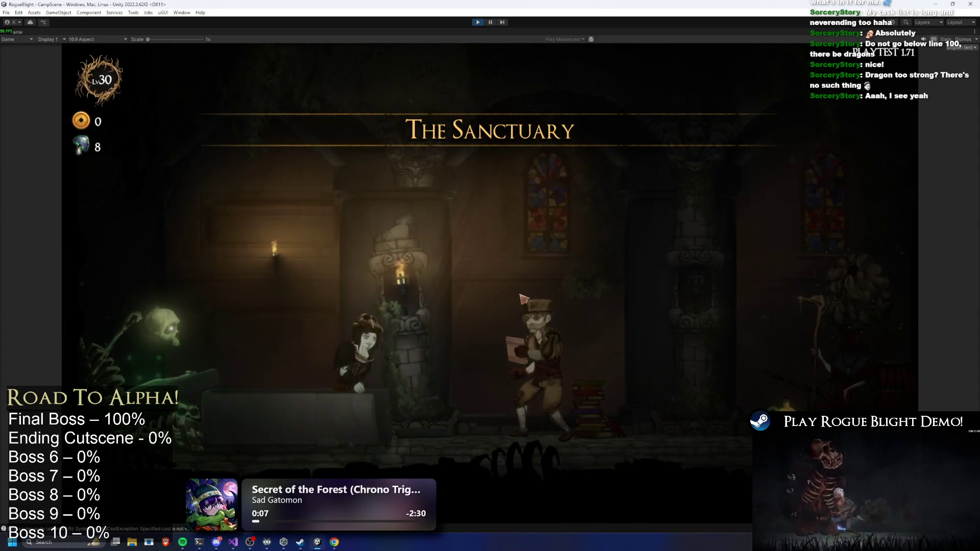
pyautogui.press('a')
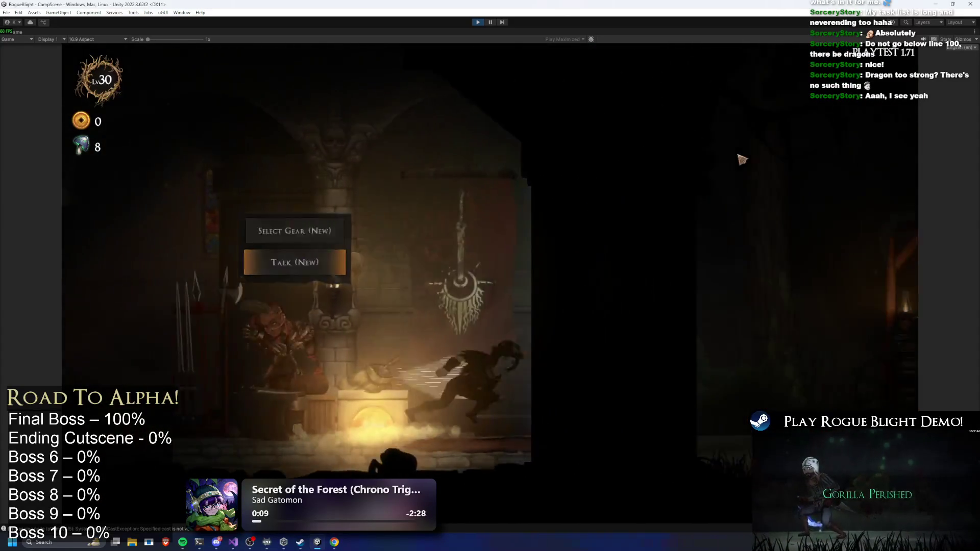
pyautogui.press('e')
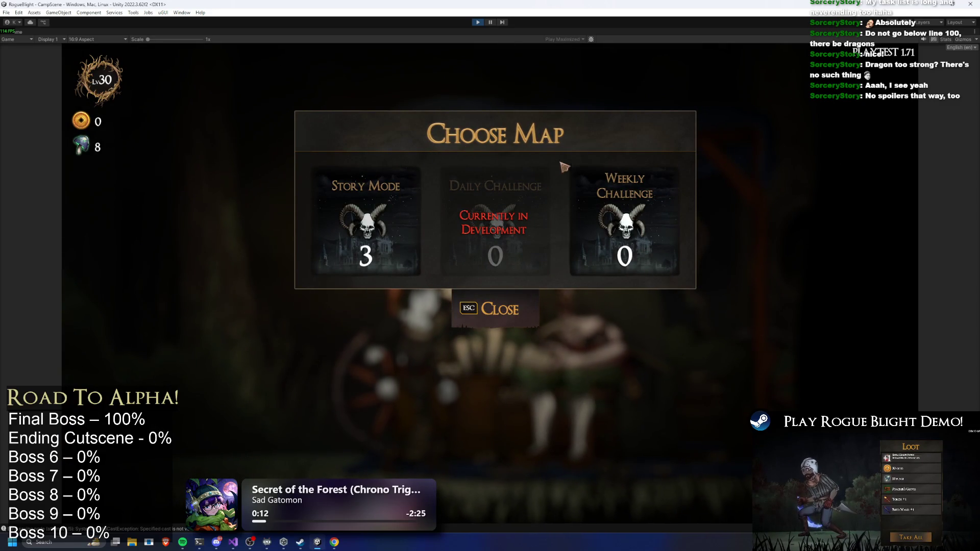
pyautogui.click(570, 254)
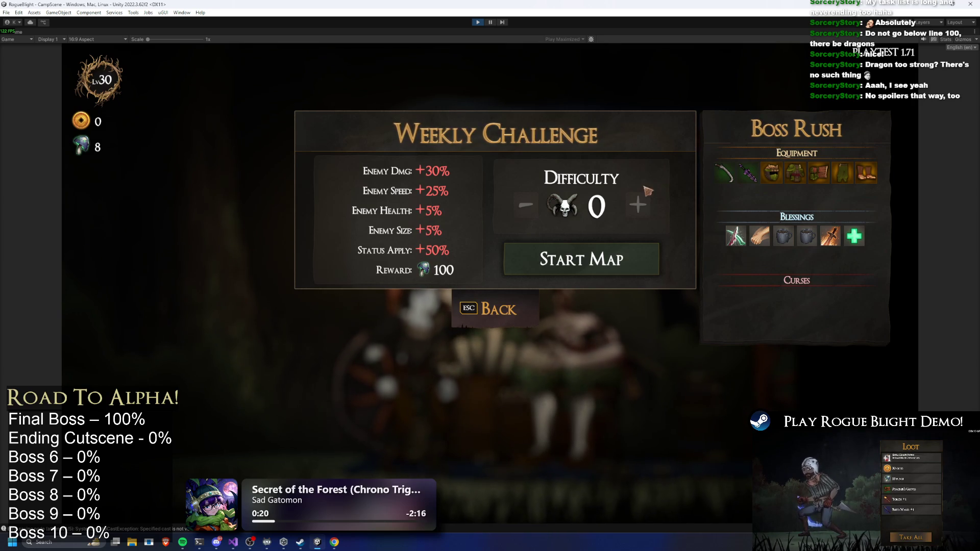
pyautogui.click(525, 314)
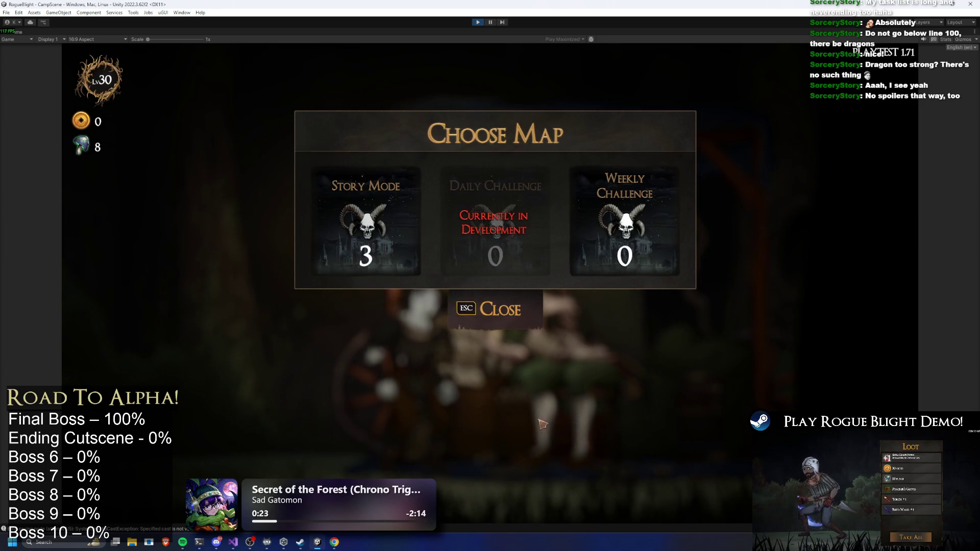
pyautogui.press('super')
pyautogui.write('s')
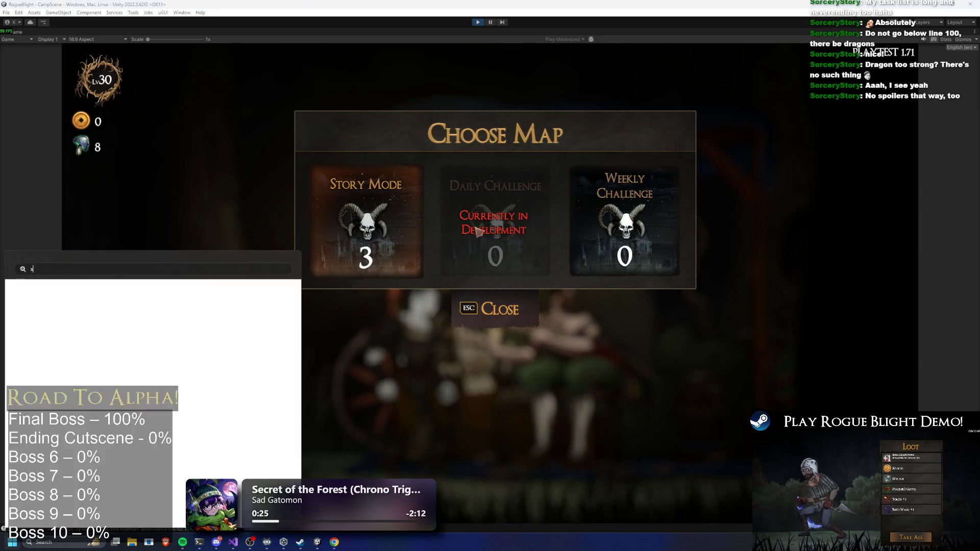
pyautogui.write('nip')
# Launch Snipping Tool, capture the Choose Map game view, and maximize the capture.
pyautogui.press('Return')
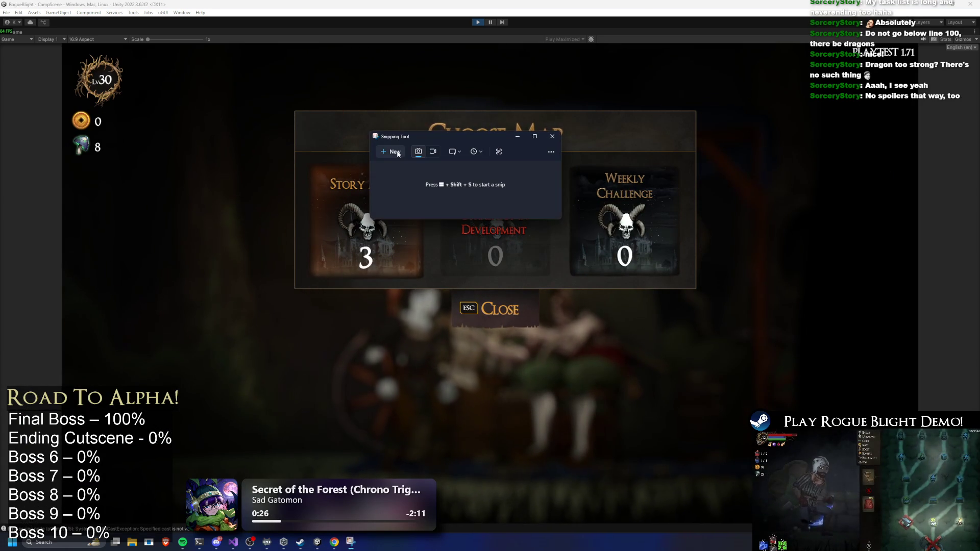
pyautogui.click(399, 150)
pyautogui.moveTo(73, 51)
pyautogui.mouseDown()
pyautogui.moveTo(810, 468)
pyautogui.moveTo(876, 523)
pyautogui.moveTo(919, 523)
pyautogui.mouseUp()
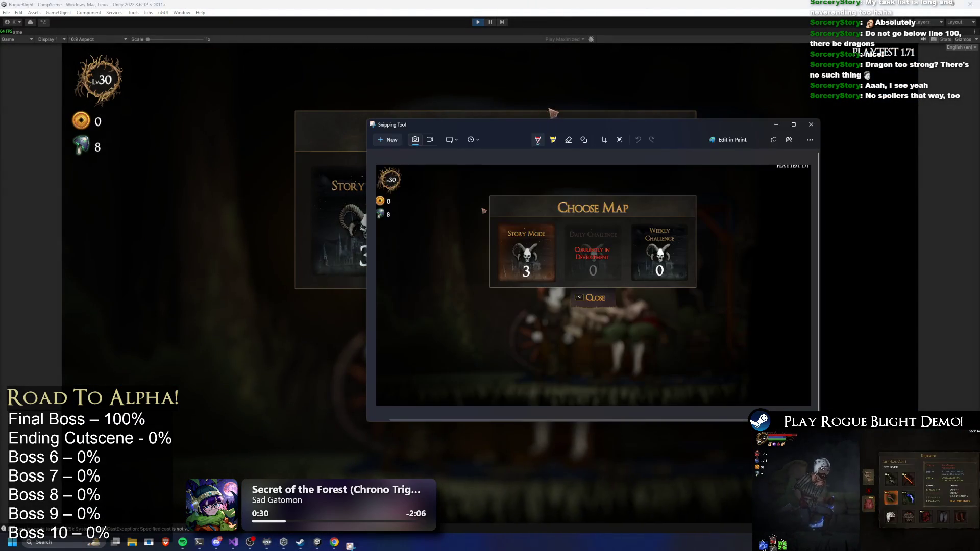
pyautogui.doubleClick(586, 124)
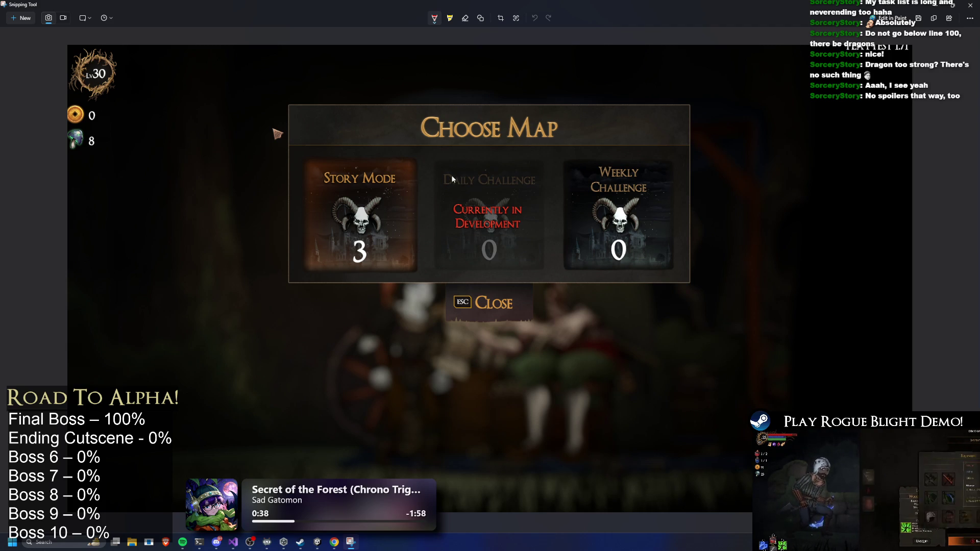
# Handwrite a red 'Challenge Maps' note over Daily Challenge with a curved arrow below.
pyautogui.moveTo(452, 178)
pyautogui.mouseDown()
pyautogui.moveTo(476, 173)
pyautogui.moveTo(474, 194)
pyautogui.moveTo(500, 179)
pyautogui.moveTo(532, 191)
pyautogui.mouseUp()
pyautogui.moveTo(466, 209)
pyautogui.mouseDown()
pyautogui.moveTo(488, 229)
pyautogui.moveTo(547, 218)
pyautogui.moveTo(531, 228)
pyautogui.mouseUp()
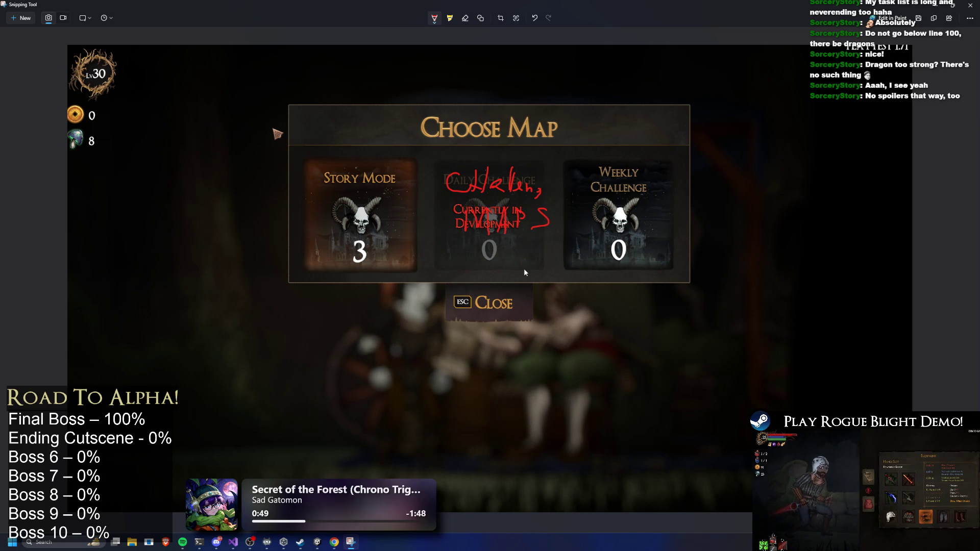
pyautogui.moveTo(500, 260); pyautogui.dragTo(575, 277)
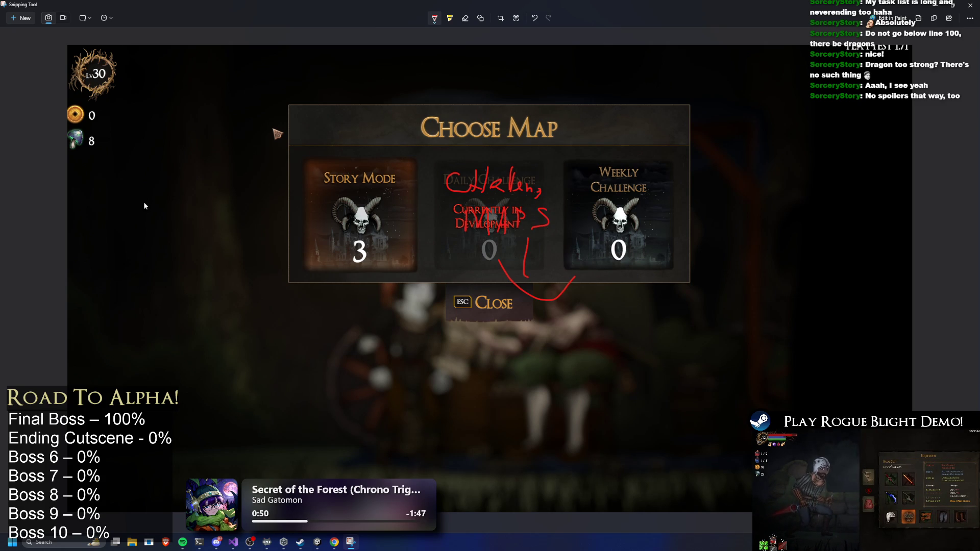
# Sketch a tall red panel outline with a header divider, redrawing the left edge.
pyautogui.moveTo(130, 186); pyautogui.dragTo(135, 322)
pyautogui.moveTo(131, 186)
pyautogui.mouseDown()
pyautogui.moveTo(333, 186)
pyautogui.moveTo(412, 272)
pyautogui.moveTo(179, 403)
pyautogui.moveTo(133, 411)
pyautogui.mouseUp()
pyautogui.hotkey('ctrl', 'z')
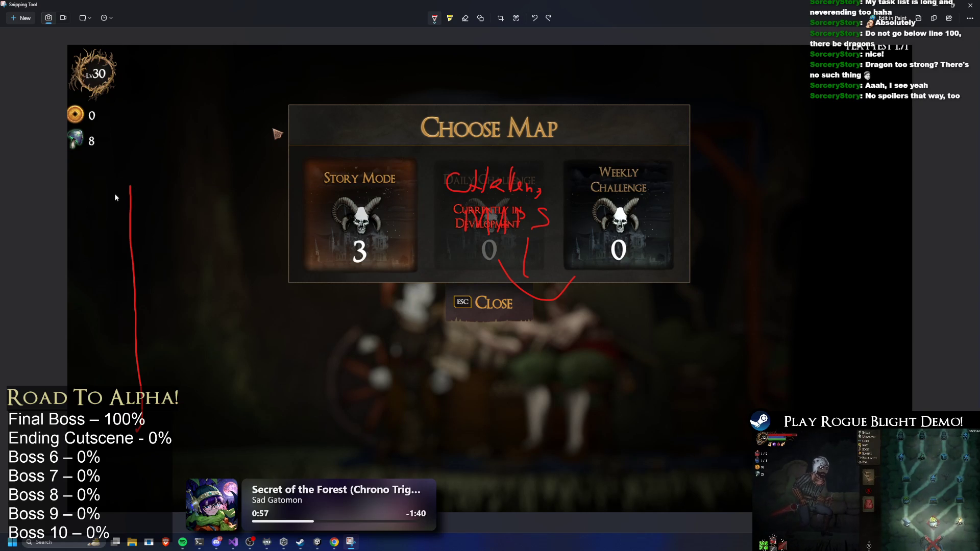
pyautogui.hotkey('ctrl', 'z')
pyautogui.moveTo(123, 173)
pyautogui.mouseDown()
pyautogui.moveTo(93, 454)
pyautogui.moveTo(376, 483)
pyautogui.moveTo(406, 307)
pyautogui.moveTo(280, 148)
pyautogui.moveTo(117, 170)
pyautogui.mouseUp()
pyautogui.moveTo(125, 206); pyautogui.dragTo(419, 206)
pyautogui.moveTo(204, 159)
pyautogui.mouseDown()
pyautogui.moveTo(159, 180)
pyautogui.moveTo(219, 200)
pyautogui.mouseUp()
pyautogui.moveTo(227, 159)
pyautogui.mouseDown()
pyautogui.moveTo(225, 201)
pyautogui.moveTo(262, 182)
pyautogui.moveTo(296, 187)
pyautogui.moveTo(315, 203)
pyautogui.moveTo(353, 185)
pyautogui.moveTo(389, 197)
pyautogui.mouseUp()
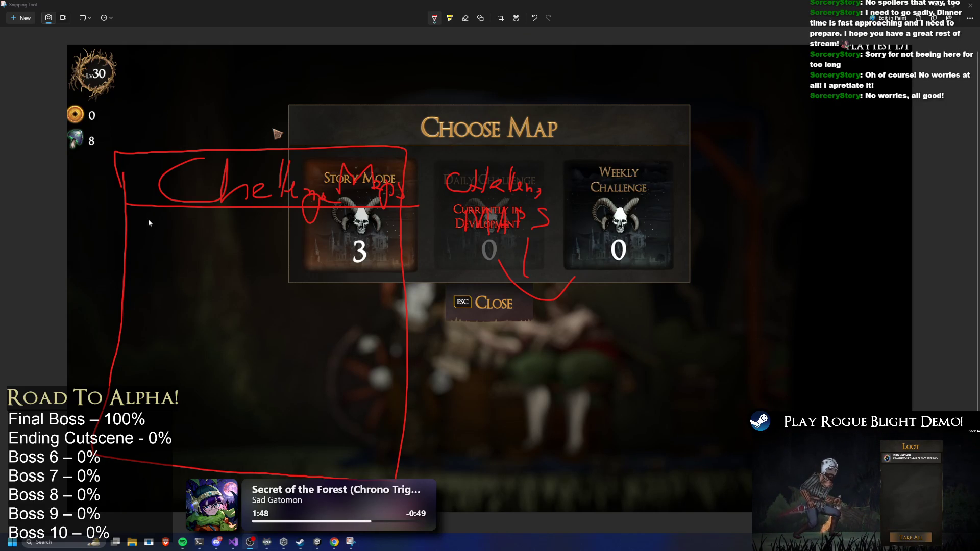
# Draw the first list row with a numbered small box and text lines.
pyautogui.moveTo(137, 262); pyautogui.dragTo(178, 208)
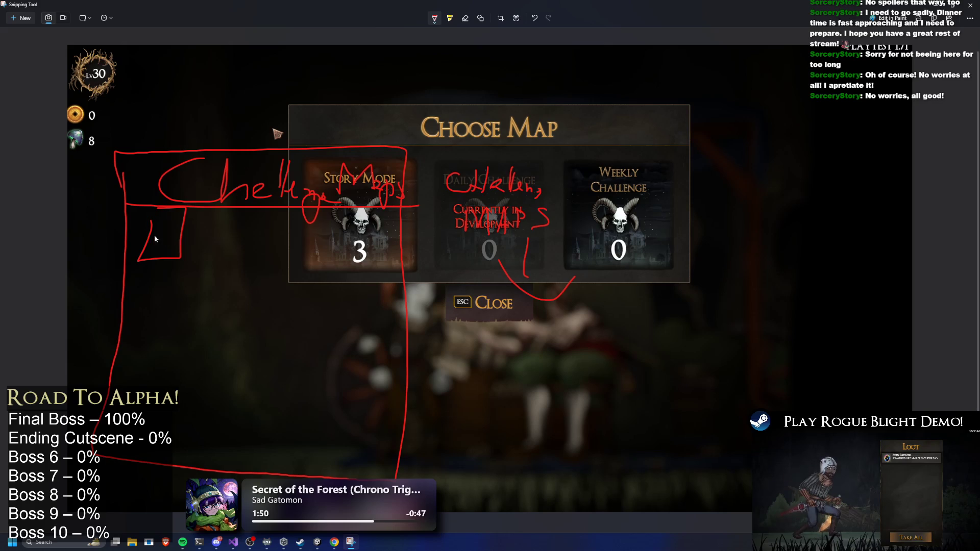
pyautogui.hotkey('ctrl', 'z')
pyautogui.moveTo(156, 256)
pyautogui.mouseDown()
pyautogui.moveTo(205, 259)
pyautogui.moveTo(141, 219)
pyautogui.mouseUp()
pyautogui.hotkey('ctrl', 'z')
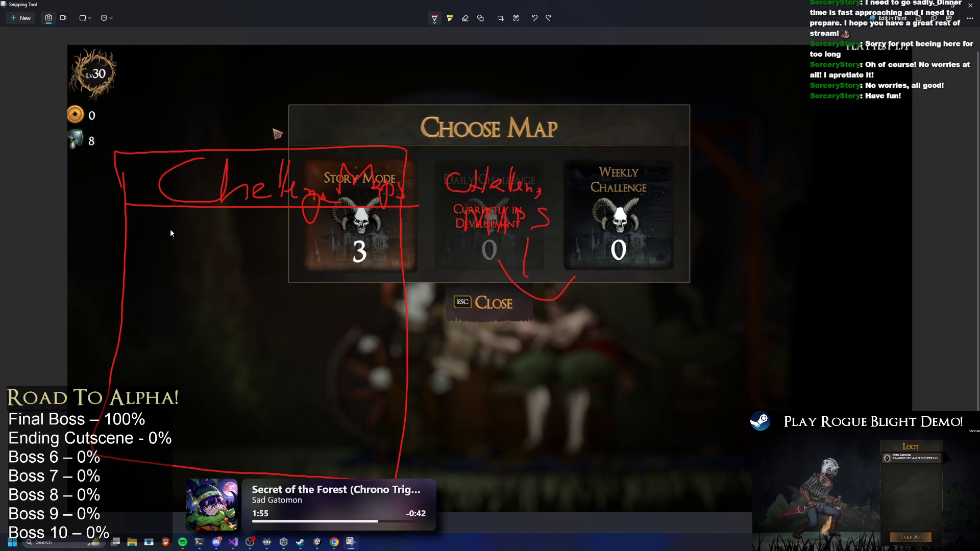
pyautogui.moveTo(176, 221); pyautogui.dragTo(367, 220)
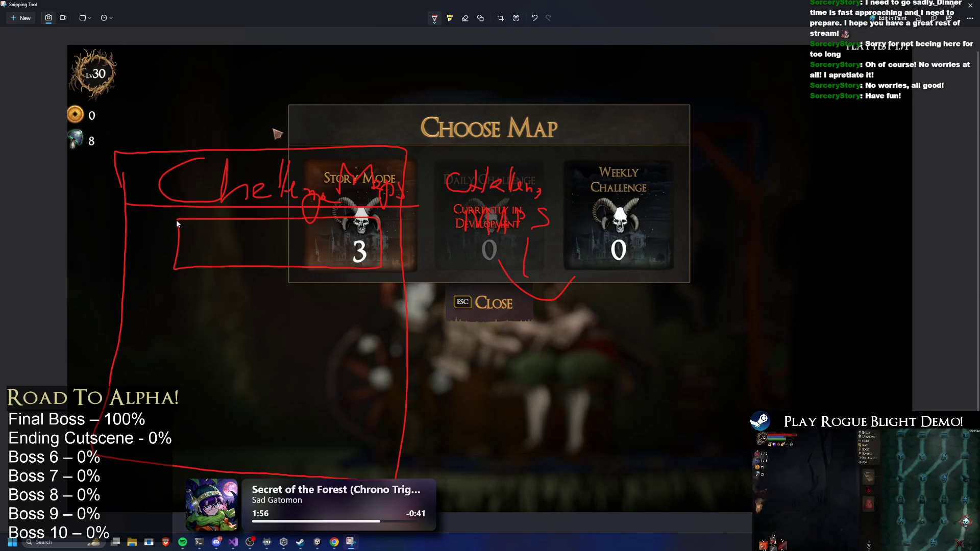
pyautogui.hotkey('ctrl', 'z')
pyautogui.click(161, 221)
pyautogui.moveTo(154, 223)
pyautogui.mouseDown()
pyautogui.moveTo(155, 238)
pyautogui.moveTo(228, 270)
pyautogui.moveTo(383, 272)
pyautogui.mouseUp()
pyautogui.moveTo(368, 218)
pyautogui.mouseDown()
pyautogui.moveTo(156, 219)
pyautogui.moveTo(216, 261)
pyautogui.moveTo(348, 230)
pyautogui.mouseUp()
pyautogui.moveTo(239, 248); pyautogui.dragTo(348, 248)
pyautogui.moveTo(174, 240); pyautogui.dragTo(205, 253)
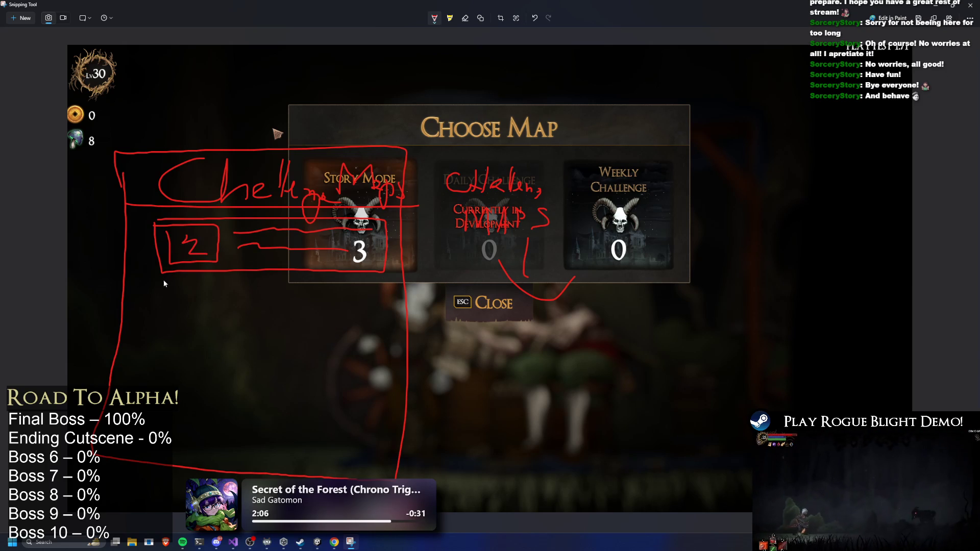
# Draw the second and third rows, then restore down the Snipping Tool window.
pyautogui.moveTo(157, 278)
pyautogui.mouseDown()
pyautogui.moveTo(385, 285)
pyautogui.moveTo(164, 324)
pyautogui.mouseUp()
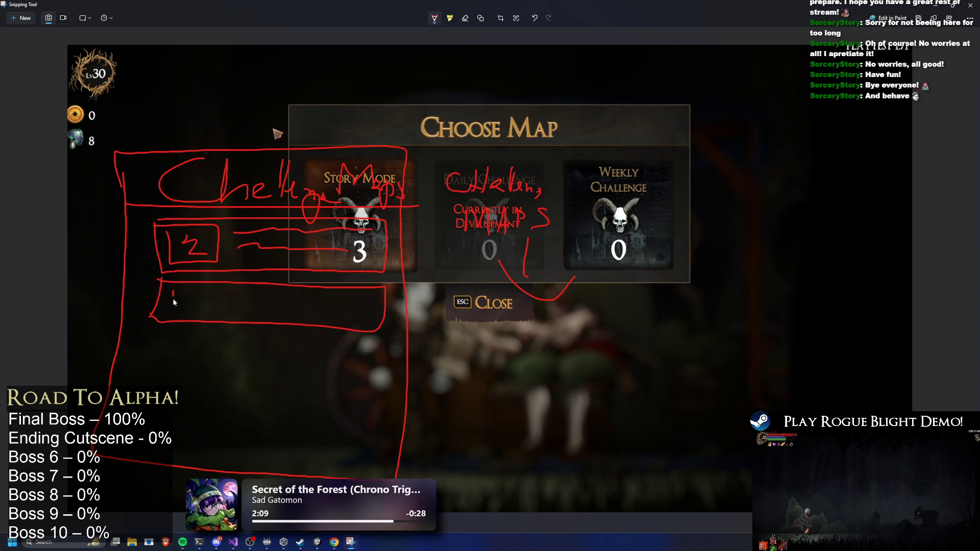
pyautogui.moveTo(223, 293)
pyautogui.mouseDown()
pyautogui.moveTo(186, 302)
pyautogui.moveTo(205, 314)
pyautogui.mouseUp()
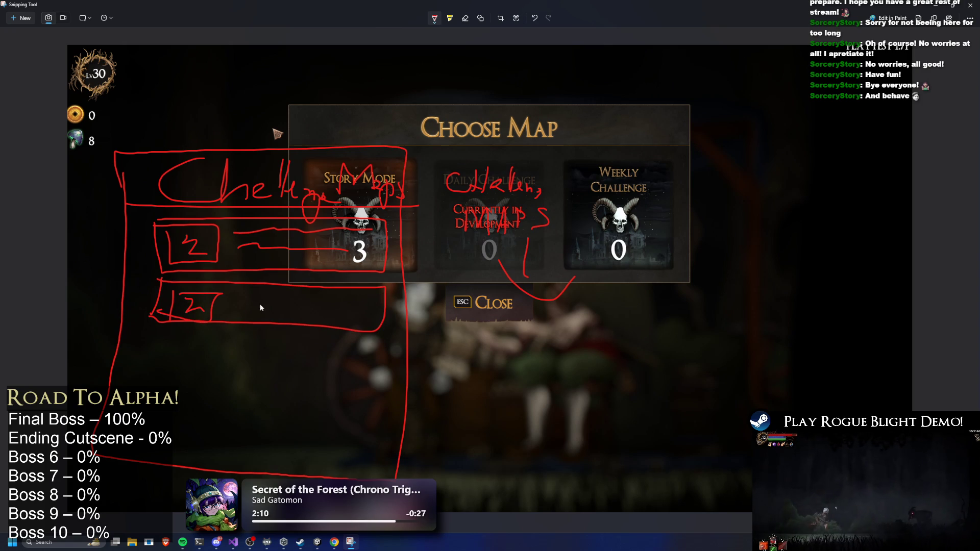
pyautogui.moveTo(265, 300); pyautogui.dragTo(397, 304)
pyautogui.moveTo(220, 310); pyautogui.dragTo(373, 327)
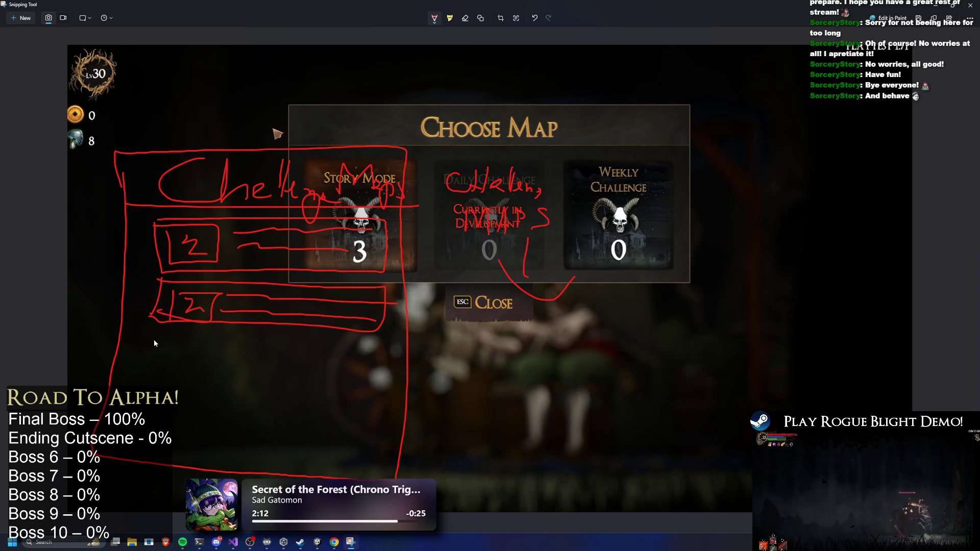
pyautogui.moveTo(219, 368)
pyautogui.mouseDown()
pyautogui.moveTo(393, 349)
pyautogui.moveTo(182, 327)
pyautogui.mouseUp()
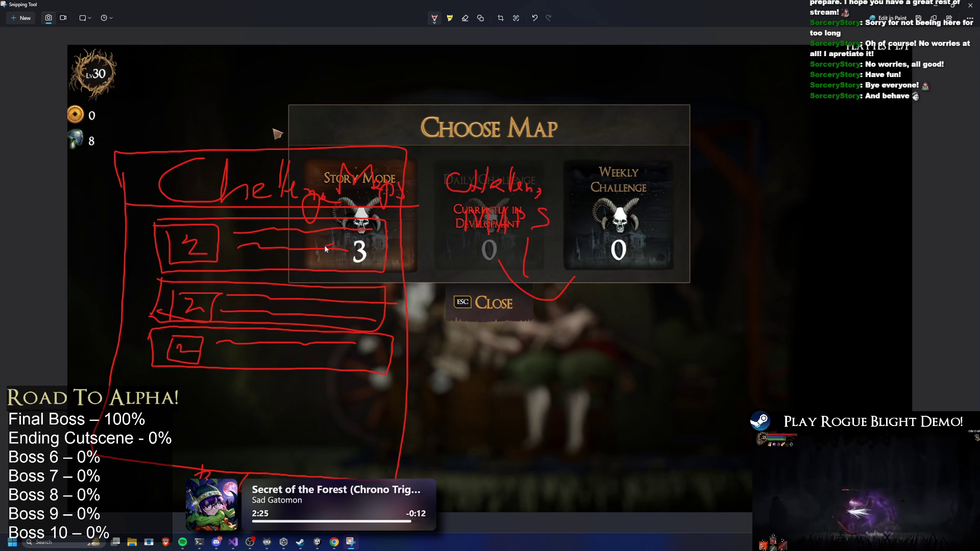
pyautogui.press('super+Down')
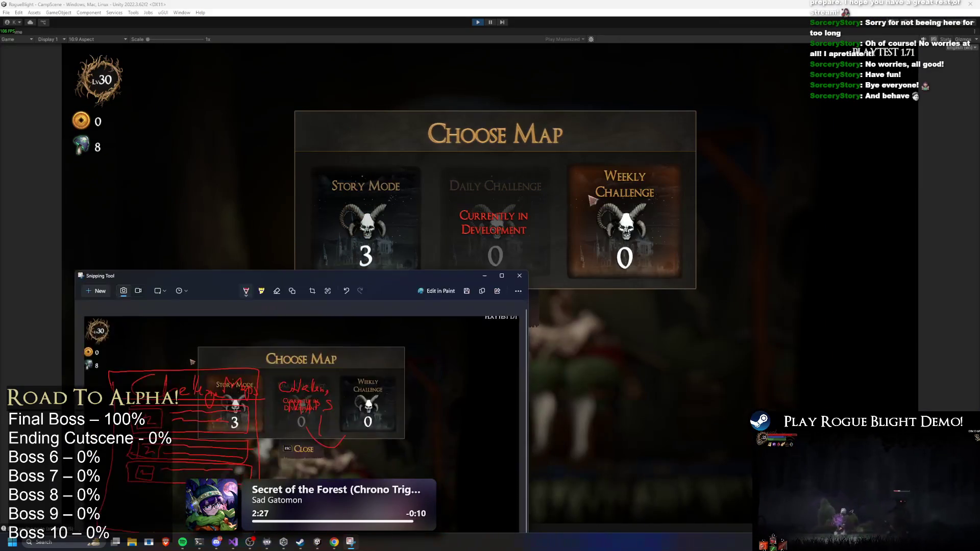
# Open the Weekly Challenge card in the game and bring the Choose Map sketch forward.
pyautogui.click(614, 211)
pyautogui.hotkey('alt', 'Tab')
pyautogui.moveTo(403, 281); pyautogui.dragTo(395, 170)
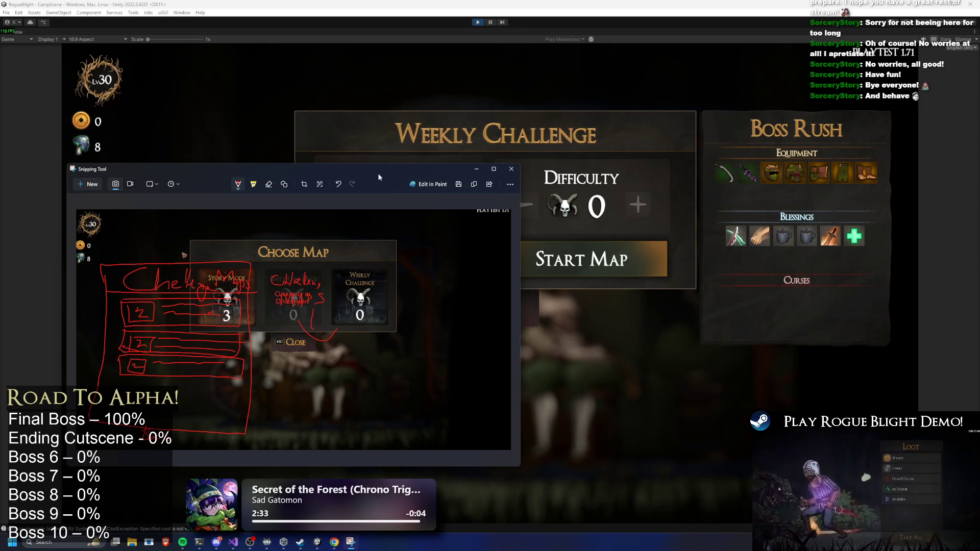
# Draw a red arrow from the sketch's lowest row and copy the annotated snip.
pyautogui.moveTo(239, 370); pyautogui.dragTo(294, 371)
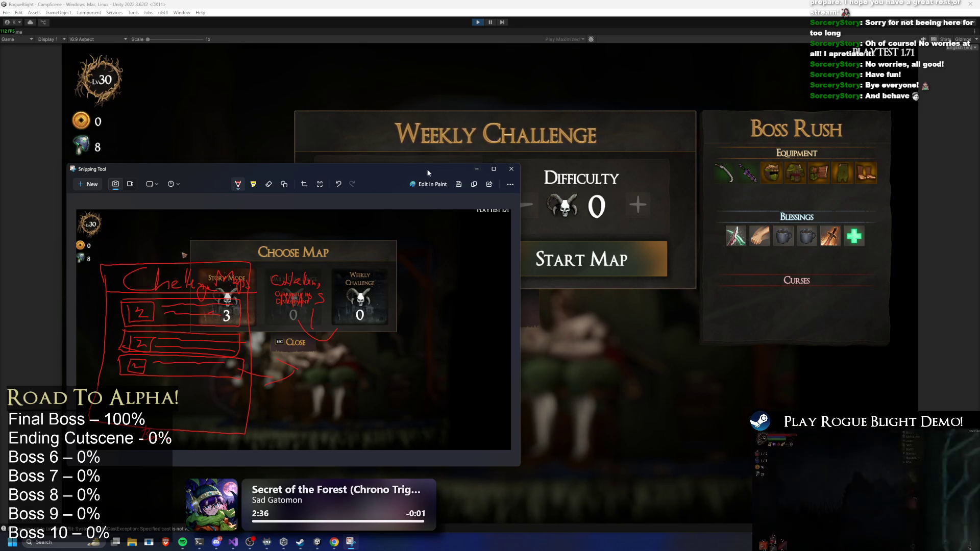
pyautogui.moveTo(432, 170); pyautogui.dragTo(521, 351)
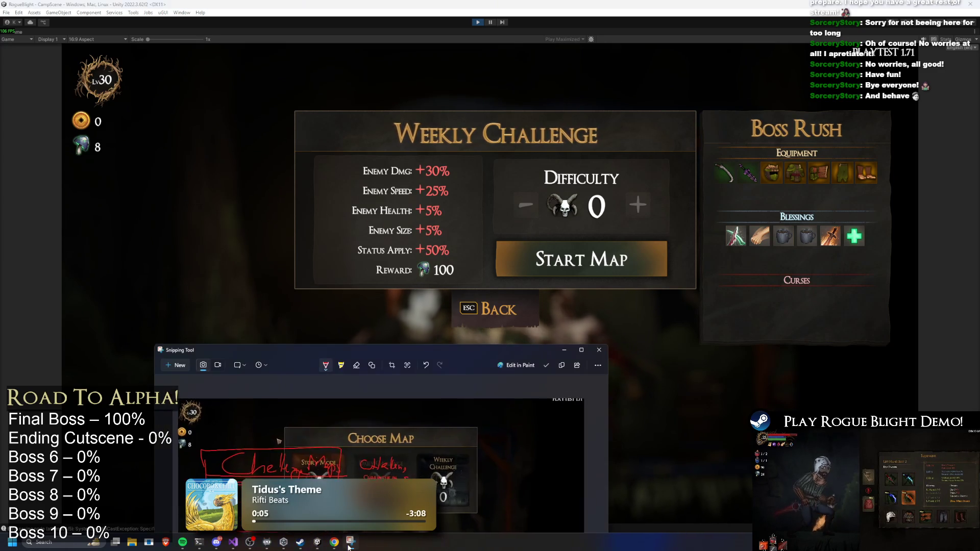
pyautogui.rightClick(434, 414)
pyautogui.click(457, 455)
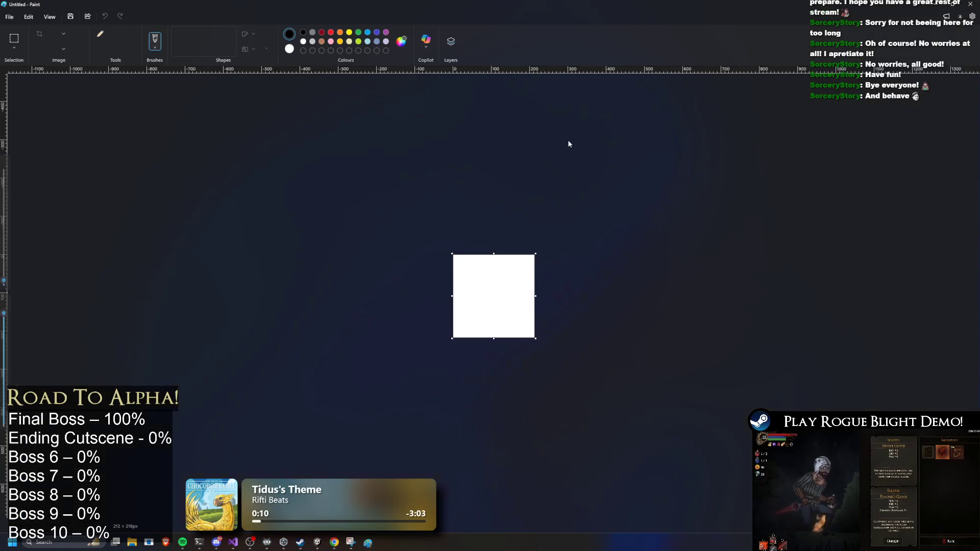
# Paste the annotated Choose Map sketch into Paint, move the sketch window aside, and return to the game.
pyautogui.hotkey('ctrl', 'v')
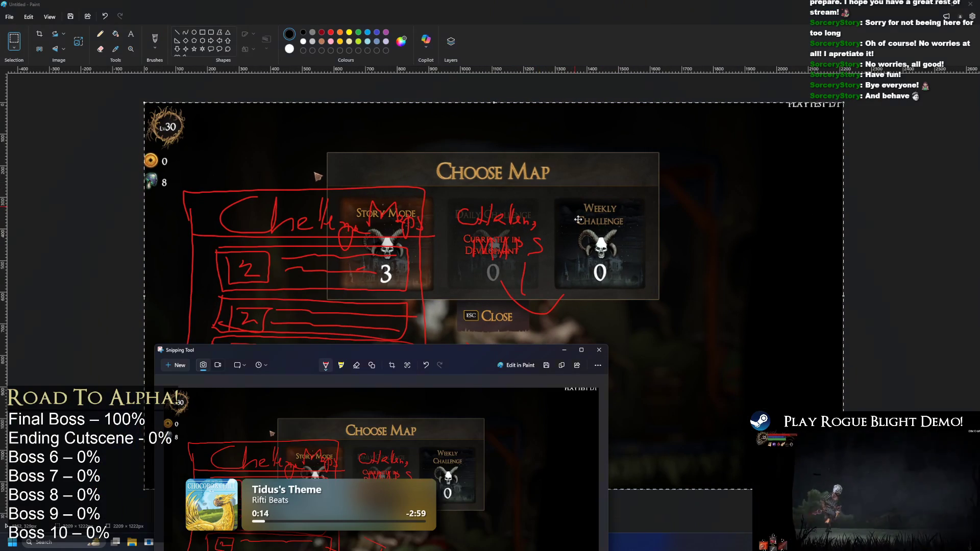
pyautogui.hotkey('alt', 'Tab')
pyautogui.moveTo(482, 361)
pyautogui.mouseDown()
pyautogui.moveTo(521, 204)
pyautogui.moveTo(501, 156)
pyautogui.mouseUp()
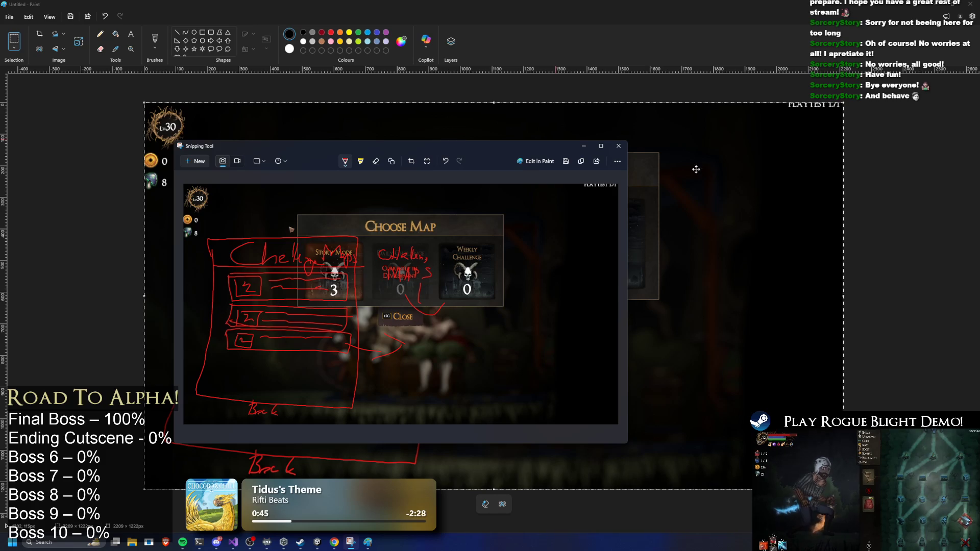
pyautogui.click(646, 147)
pyautogui.hotkey('alt', 'Tab')
pyautogui.hotkey('alt', 'Tab')
pyautogui.press('Tab')
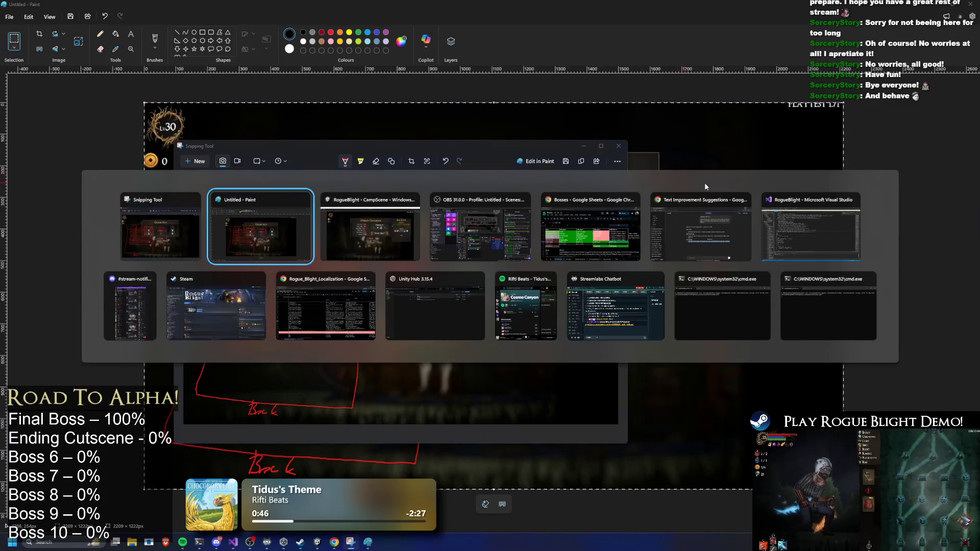
pyautogui.press('super')
# Capture the Weekly Challenge panel with Snipping Tool.
pyautogui.write('snipping Tool')
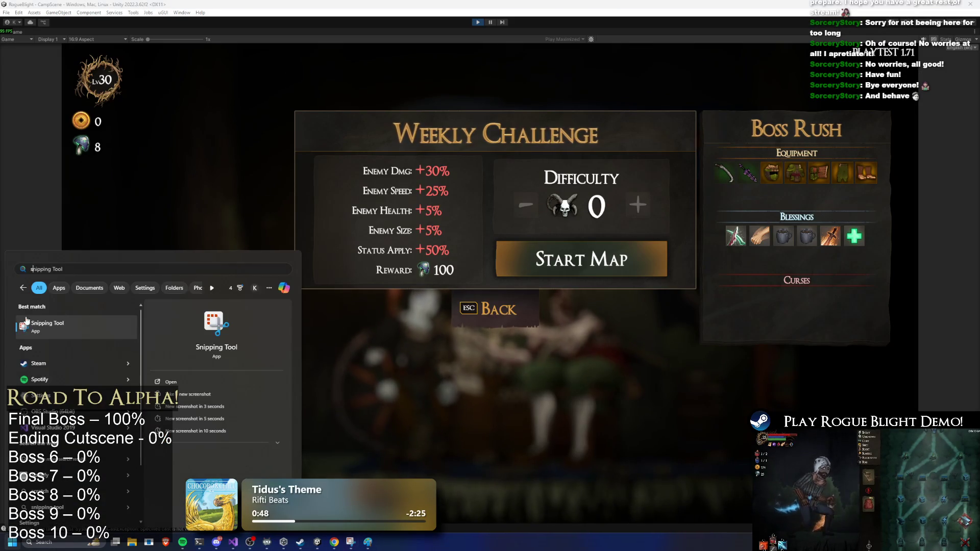
pyautogui.press('Return')
pyautogui.click(195, 160)
pyautogui.moveTo(295, 107)
pyautogui.mouseDown()
pyautogui.moveTo(702, 286)
pyautogui.moveTo(700, 326)
pyautogui.mouseUp()
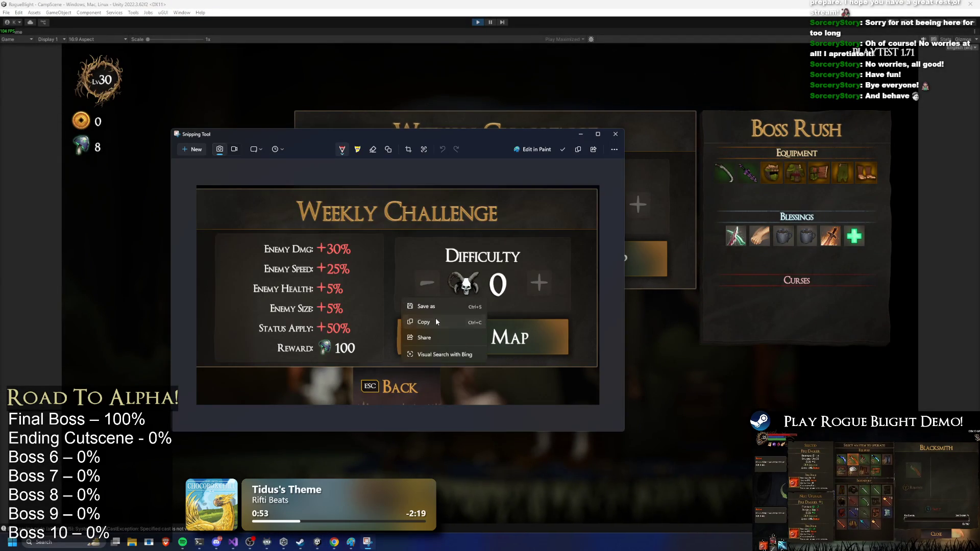
# Paste the Weekly Challenge capture into Paint and fix it at the lower right of the canvas.
pyautogui.hotkey('alt', 'Tab')
pyautogui.hotkey('alt', 'Tab')
pyautogui.hotkey('ctrl', 'v')
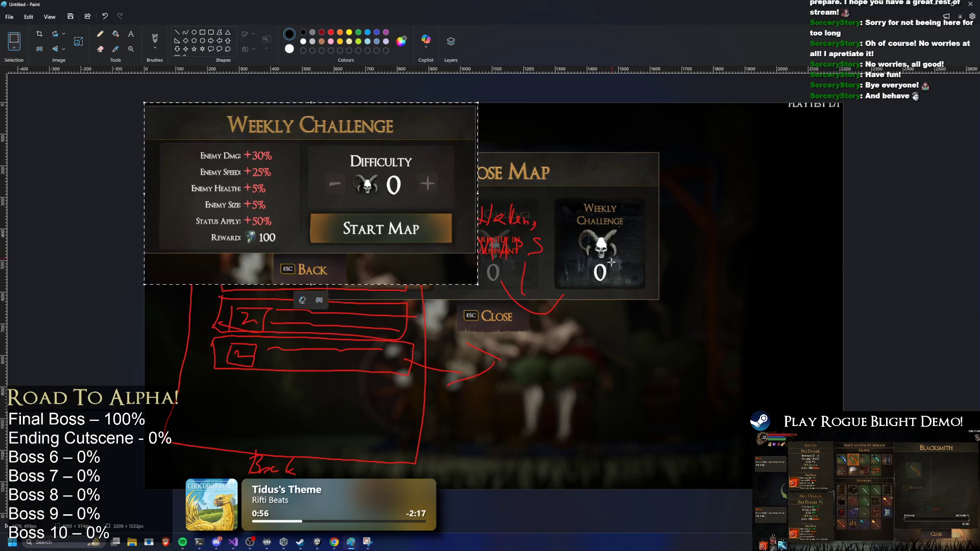
pyautogui.moveTo(453, 217)
pyautogui.mouseDown()
pyautogui.moveTo(804, 325)
pyautogui.moveTo(811, 291)
pyautogui.mouseUp()
pyautogui.press('Escape')
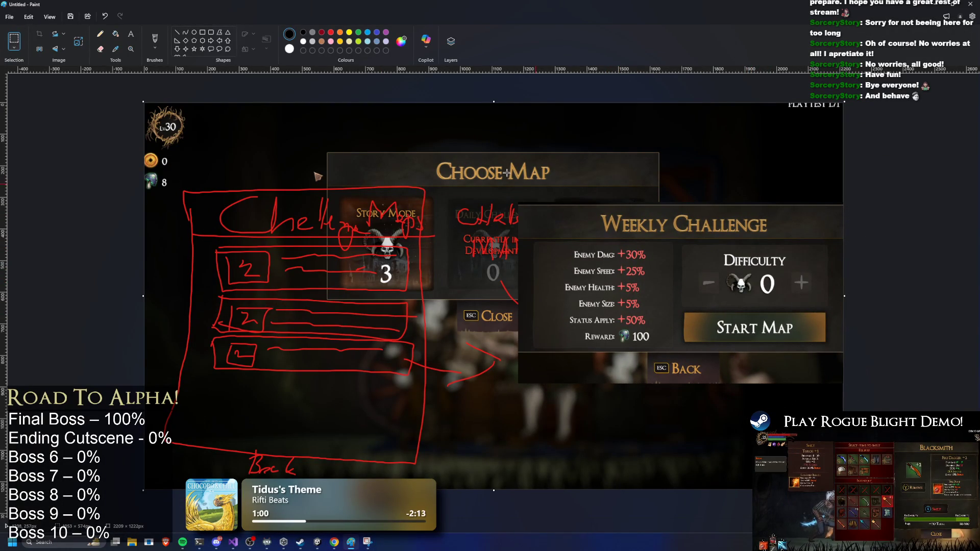
pyautogui.hotkey('ctrl', 'z')
pyautogui.hotkey('ctrl', 'v')
pyautogui.moveTo(444, 204)
pyautogui.mouseDown()
pyautogui.moveTo(825, 406)
pyautogui.moveTo(809, 410)
pyautogui.mouseUp()
pyautogui.click(743, 219)
# Switch to a red brush and draw a mark beside Weekly Challenge.
pyautogui.click(100, 34)
pyautogui.click(331, 32)
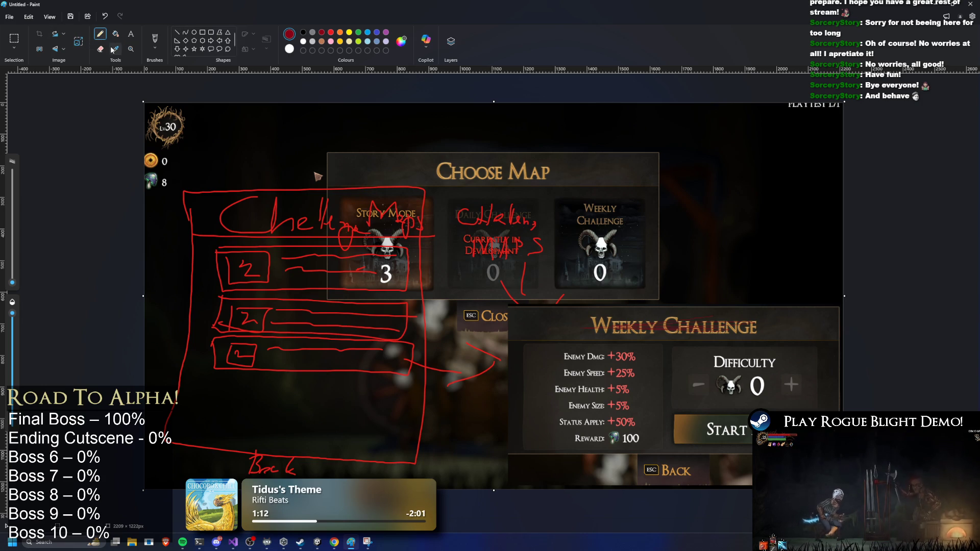
pyautogui.click(155, 38)
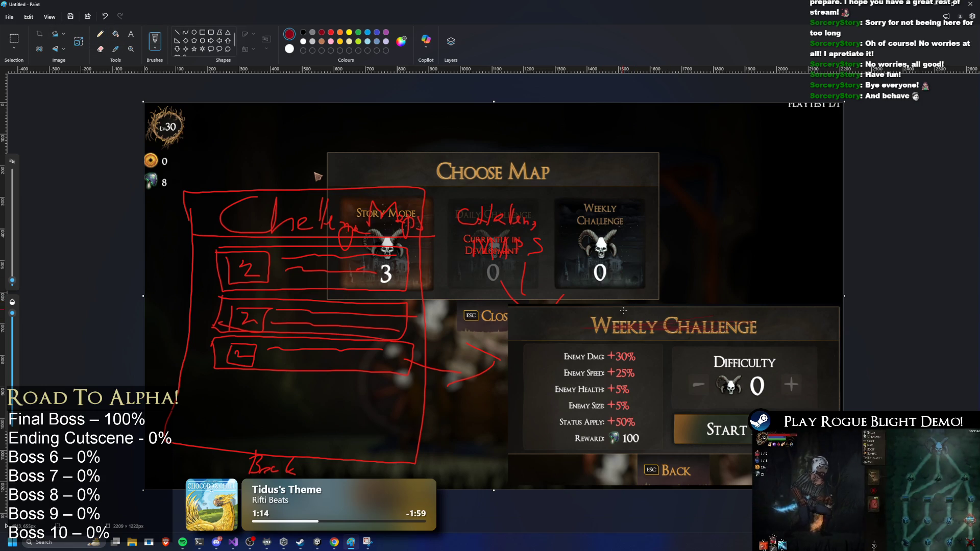
pyautogui.moveTo(536, 317); pyautogui.dragTo(556, 331)
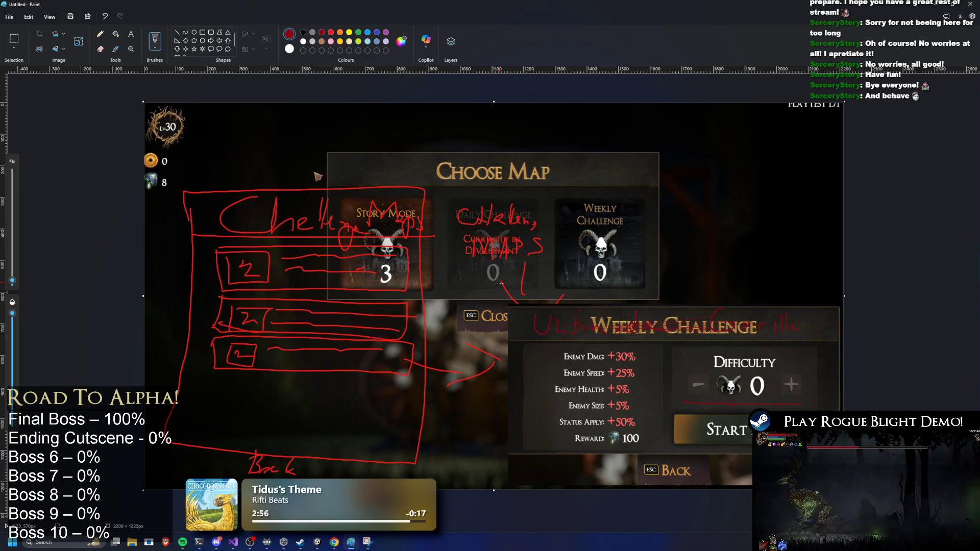
# Leave the finished red Challenge Maps mockup and switch back to the running game in Unity.
pyautogui.hotkey('alt', 'Tab')
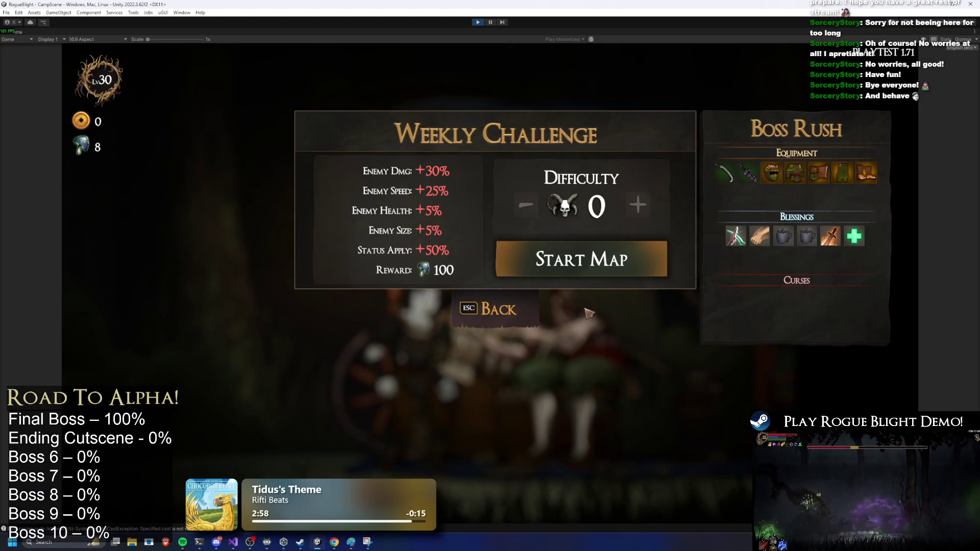
# Open the Weekly Challenge setup screen twice, going back to the map chooser each time.
pyautogui.press('Escape')
pyautogui.click(644, 223)
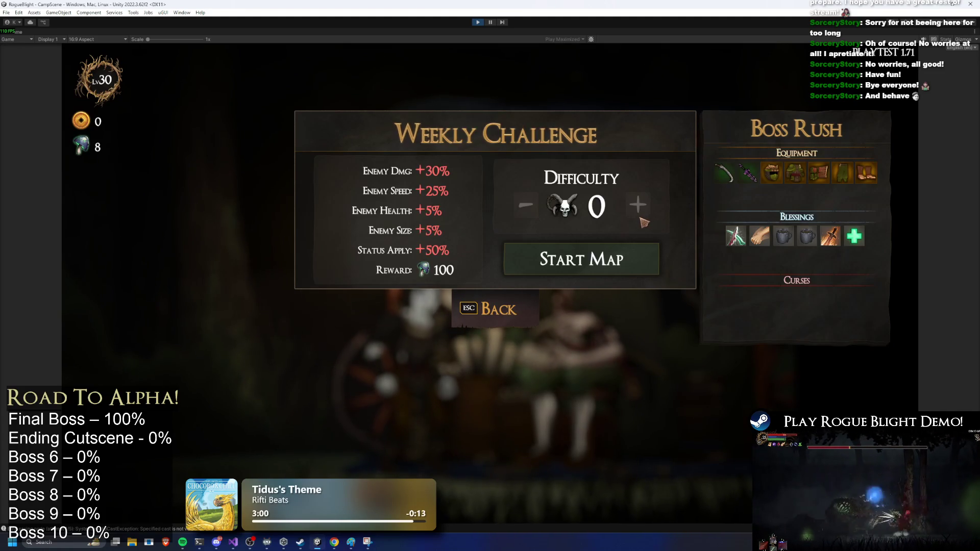
pyautogui.click(485, 309)
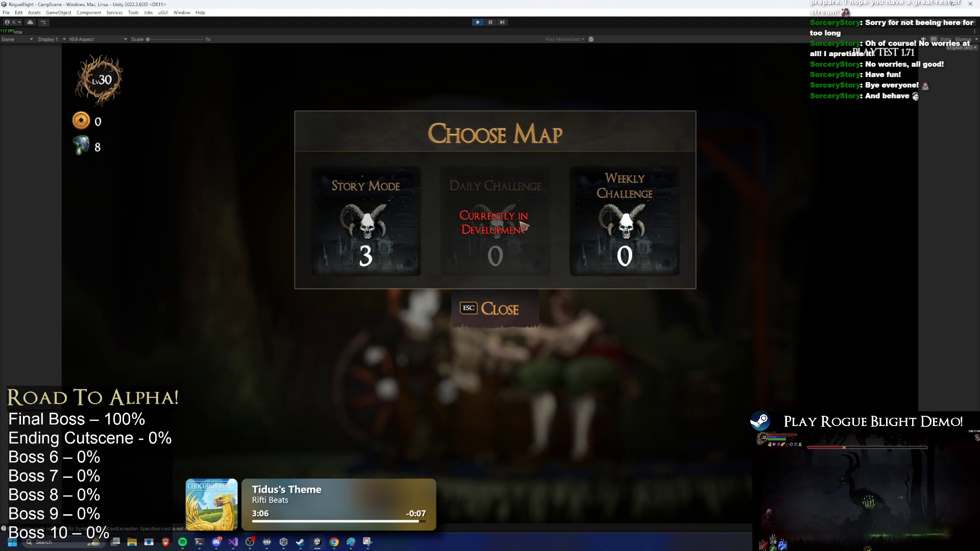
pyautogui.click(630, 181)
pyautogui.click(553, 314)
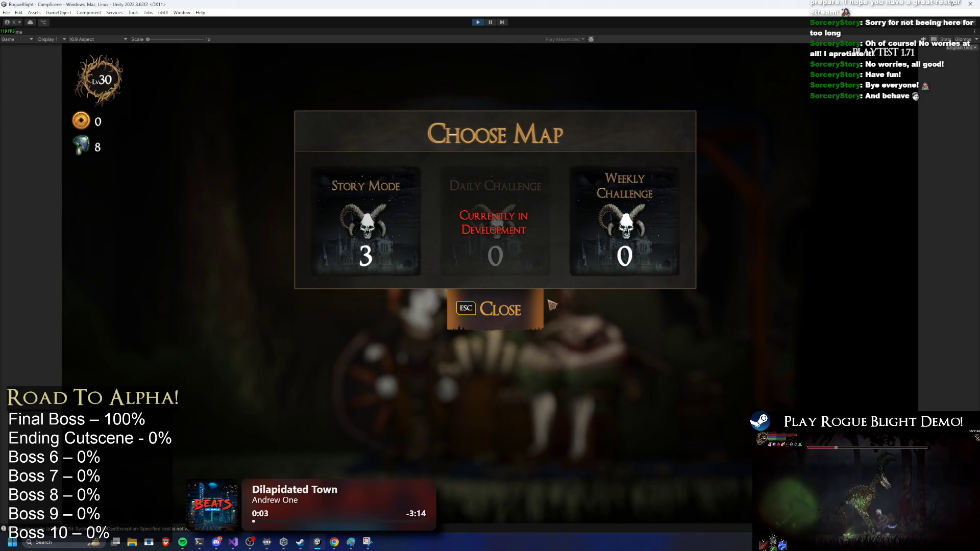
# Stop play mode and start a search in the Unity project's assets.
pyautogui.click(477, 23)
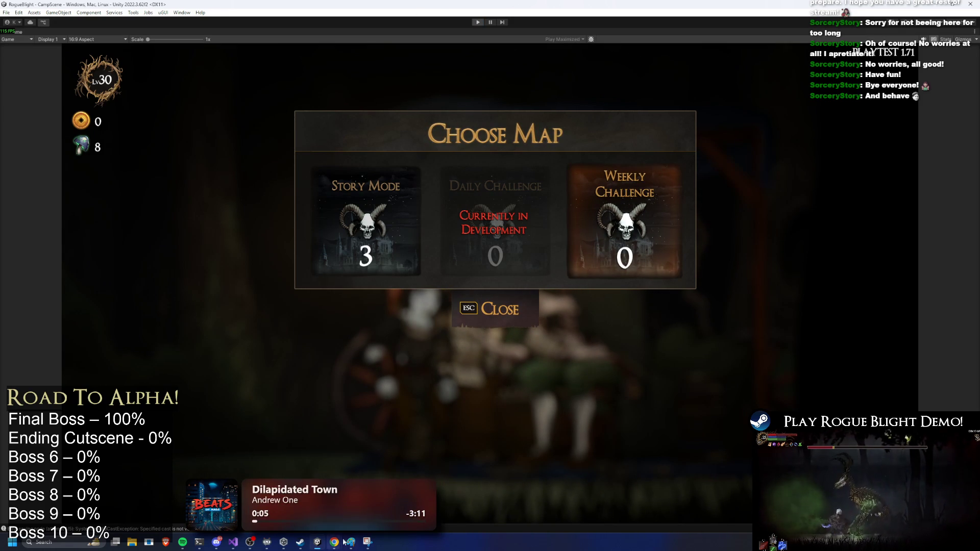
pyautogui.click(250, 503)
pyautogui.click(250, 475)
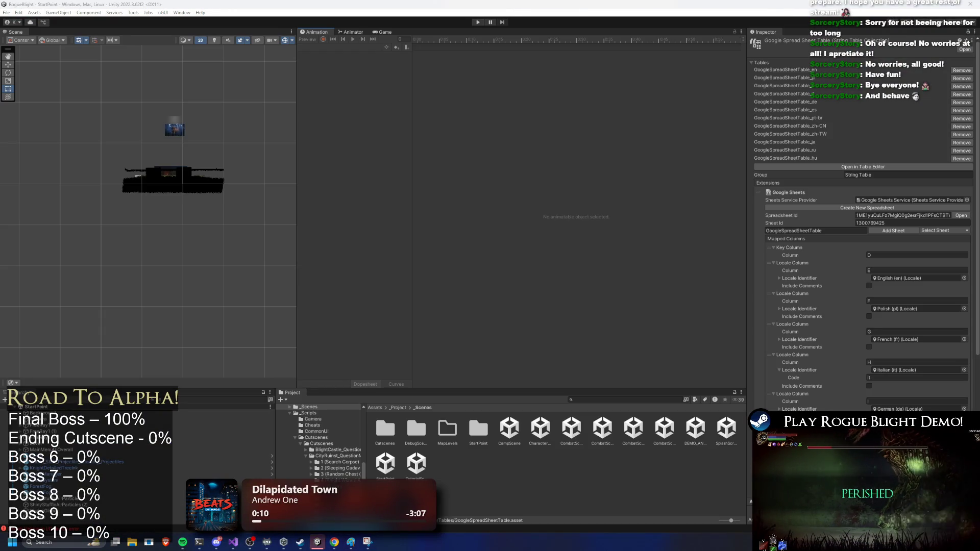
pyautogui.click(626, 400)
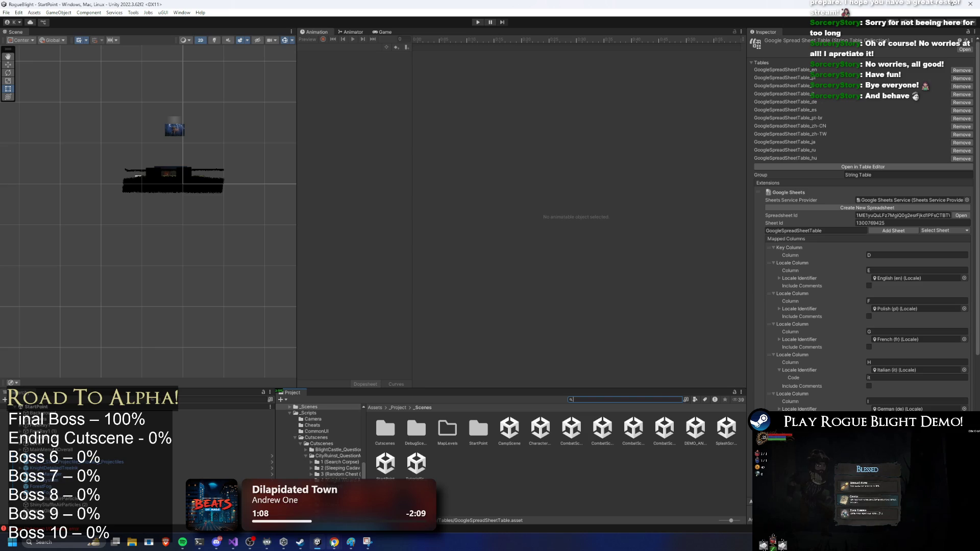
# Search 'map shop', open the MapShopMenu prefab, and set its scale to 1,1,1.
pyautogui.write('map shop')
pyautogui.doubleClick(441, 429)
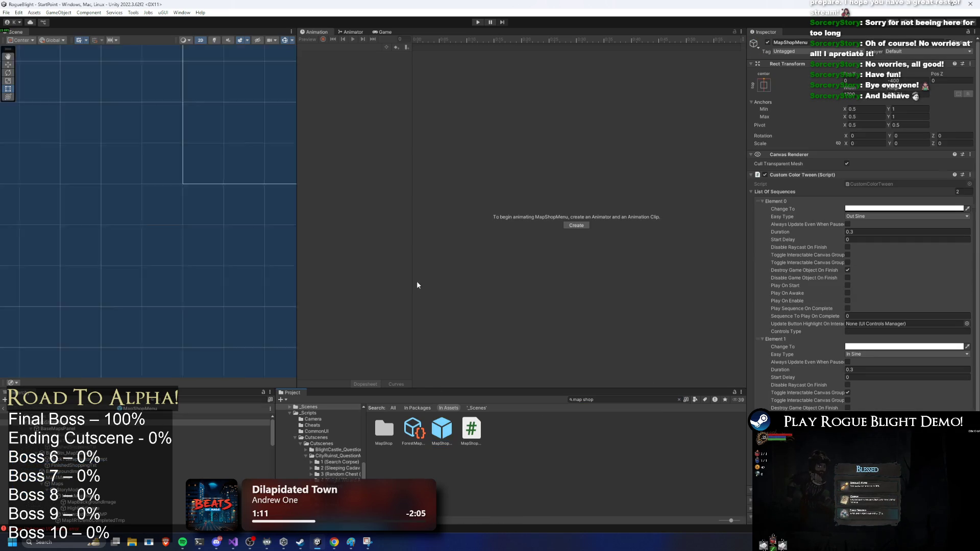
pyautogui.click(864, 144)
pyautogui.write('1')
pyautogui.press('Tab')
pyautogui.write('1')
pyautogui.press('Tab')
pyautogui.write('1')
pyautogui.press('Return')
# Frame BaseMapsPanel, set MapShopMenu's canvas group alpha to 1, and select the Daily Challenge card's text.
pyautogui.click(153, 429)
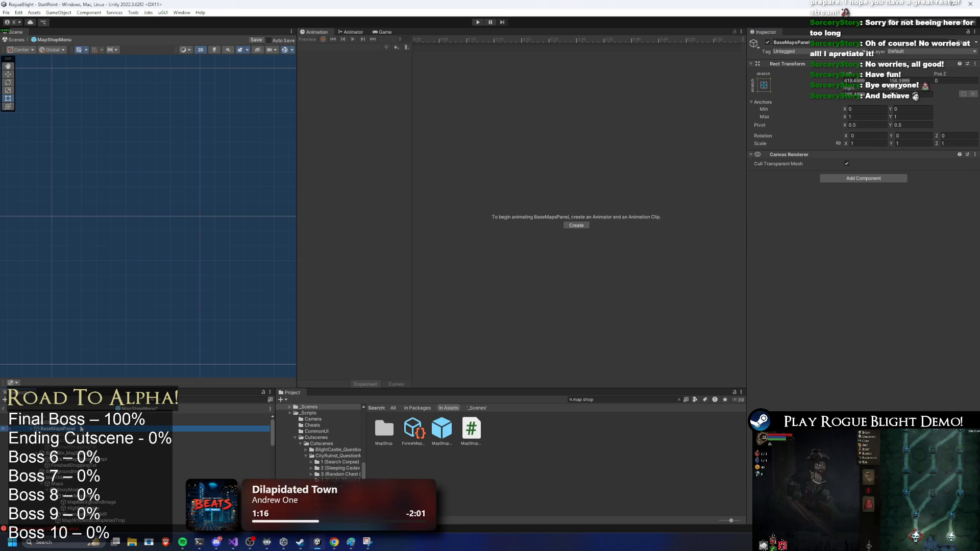
pyautogui.press('f')
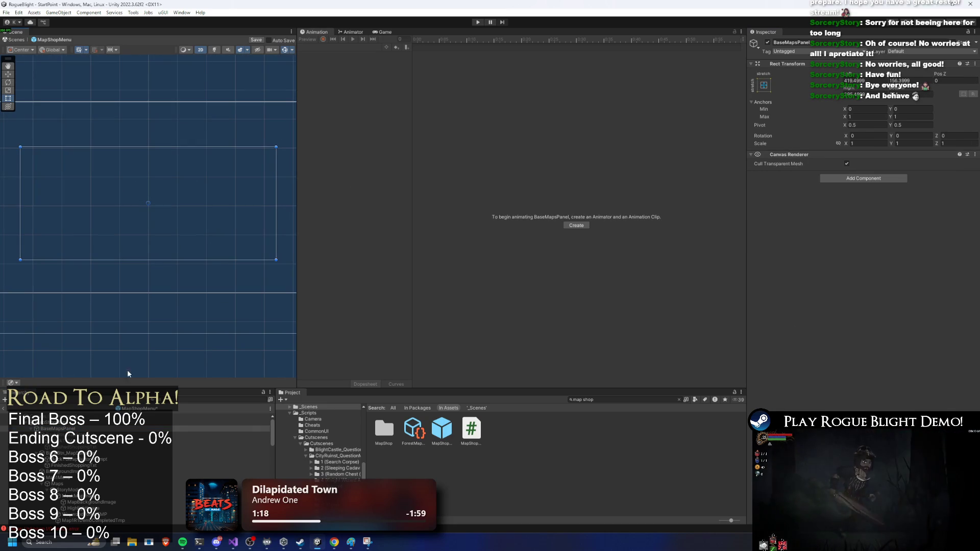
pyautogui.click(77, 423)
pyautogui.click(908, 192)
pyautogui.write('1')
pyautogui.click(148, 197)
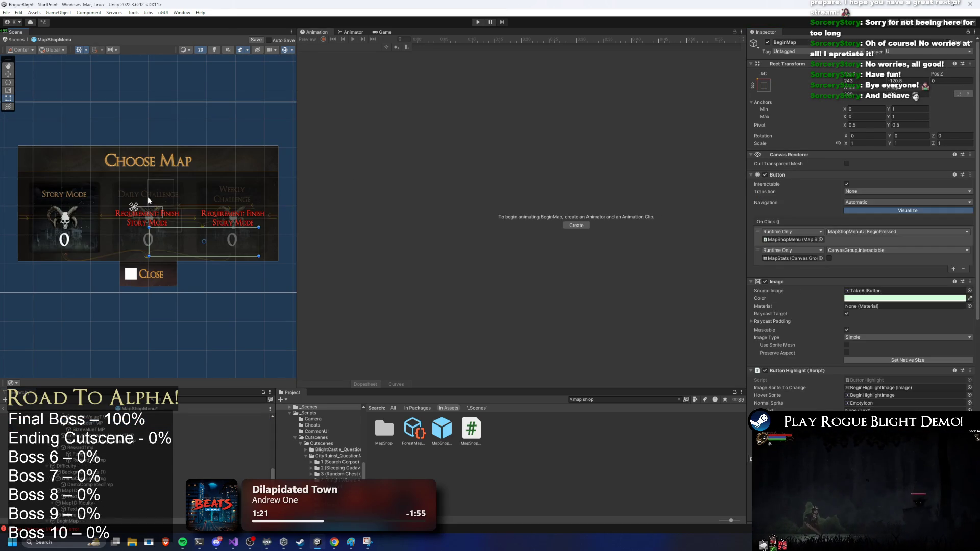
pyautogui.click(127, 195)
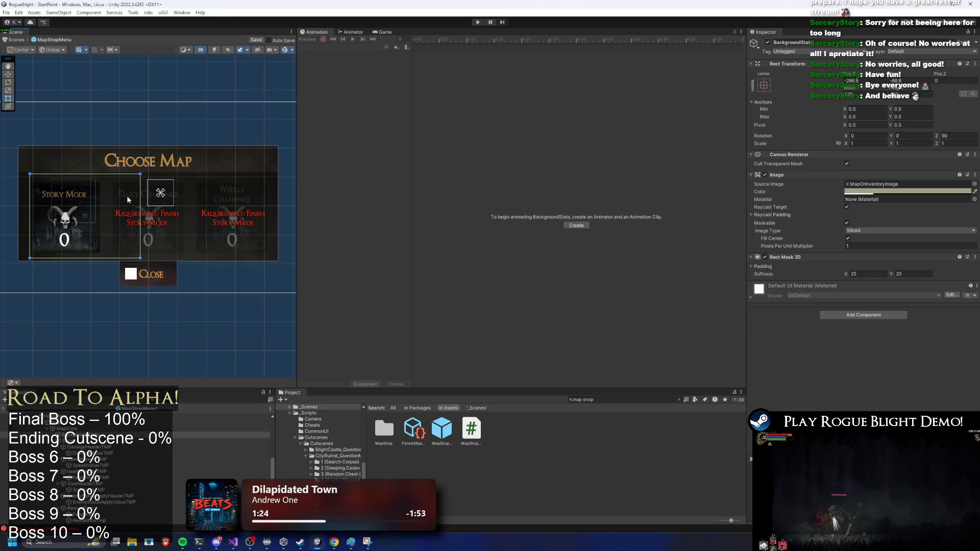
# Search the localization sheet for 'daily ch', step through matches, and select cell E139.
pyautogui.moveTo(334, 542)
pyautogui.click(252, 503)
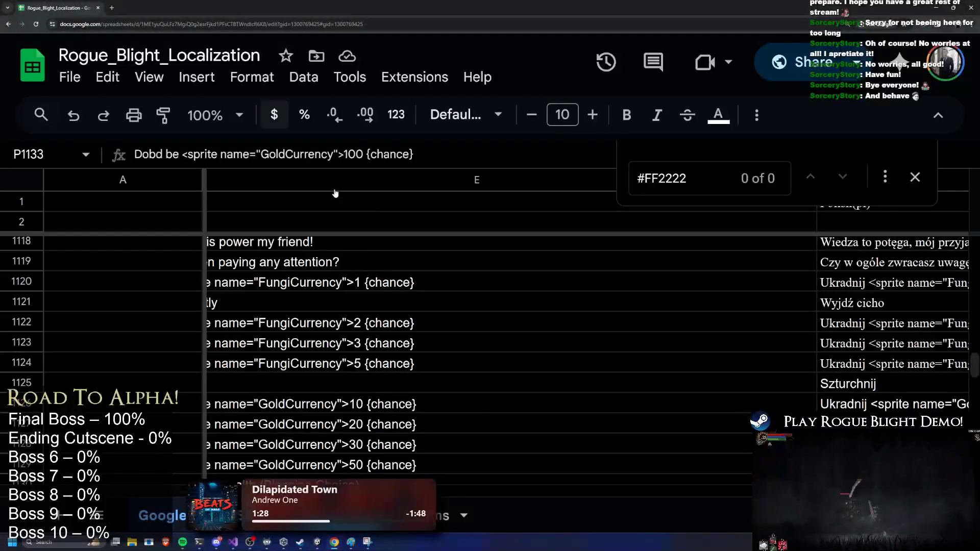
pyautogui.click(395, 301)
pyautogui.hotkey('ctrl', 'f')
pyautogui.write('daily ch')
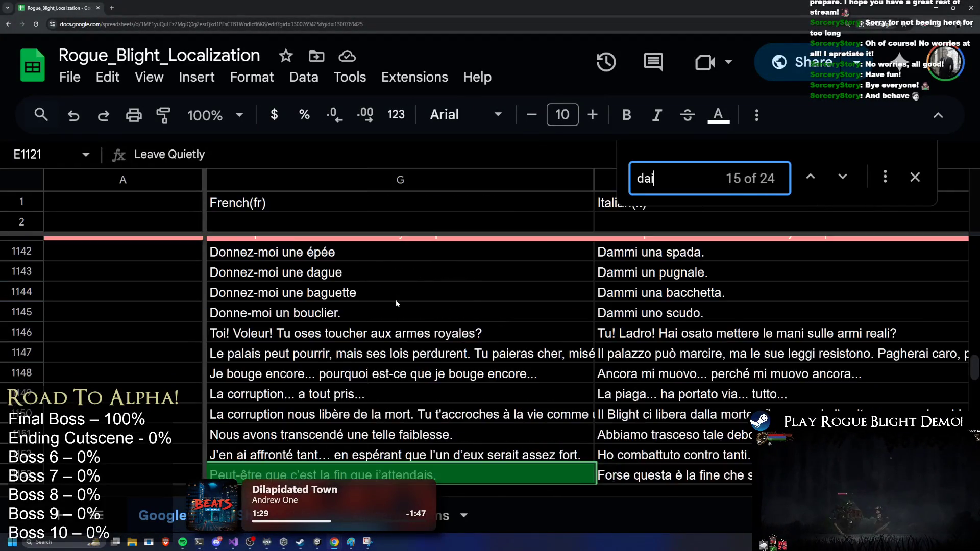
pyautogui.hotkey('ctrl', '-')
pyautogui.hotkey('ctrl', '-')
pyautogui.hotkey('ctrl', '-')
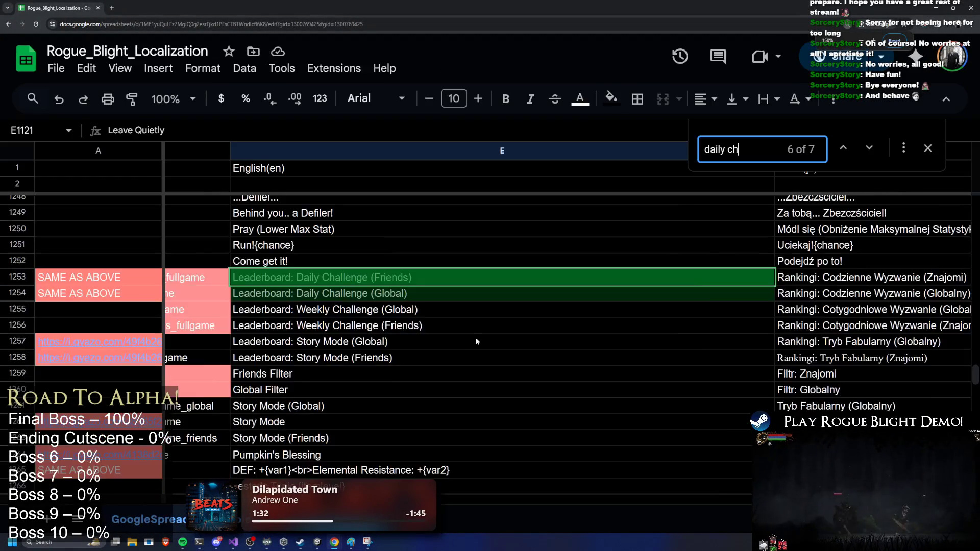
pyautogui.hotkey('ctrl', '+')
pyautogui.hotkey('ctrl', '+')
pyautogui.hotkey('ctrl', '+')
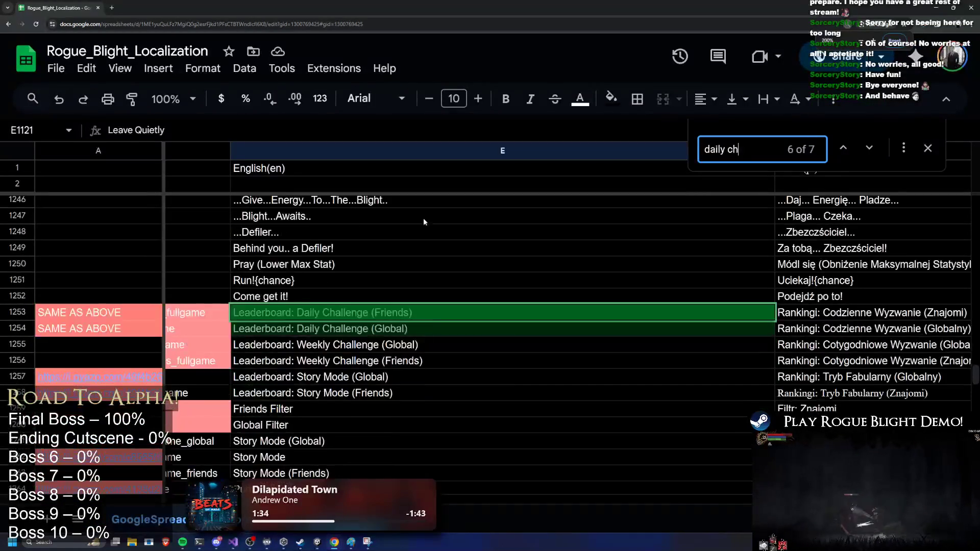
pyautogui.click(871, 151)
pyautogui.click(842, 148)
pyautogui.click(843, 148)
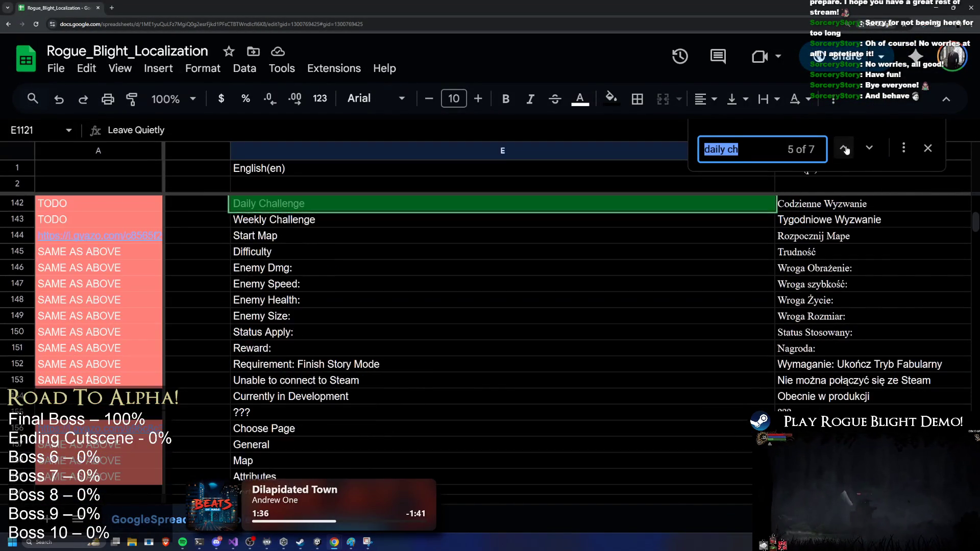
pyautogui.scroll(1, 365, 280)
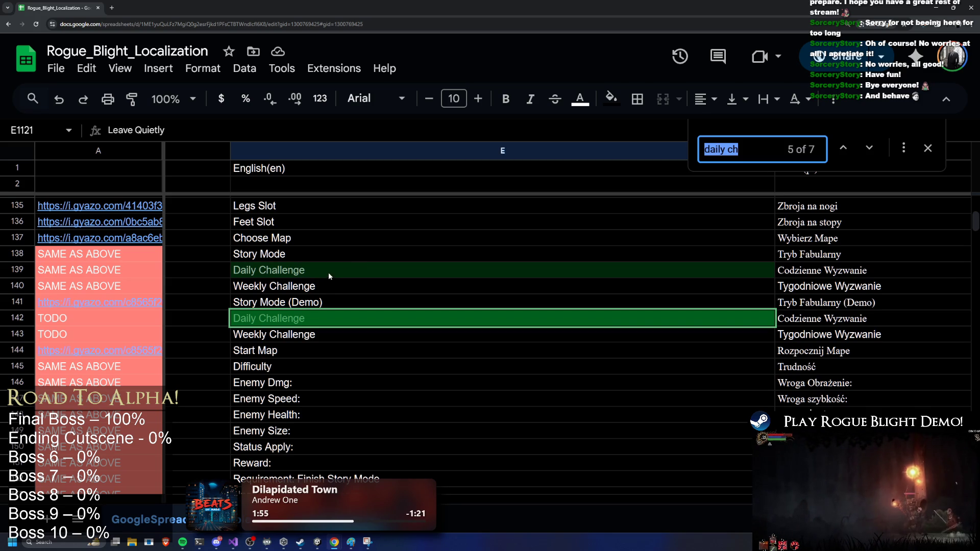
pyautogui.click(258, 270)
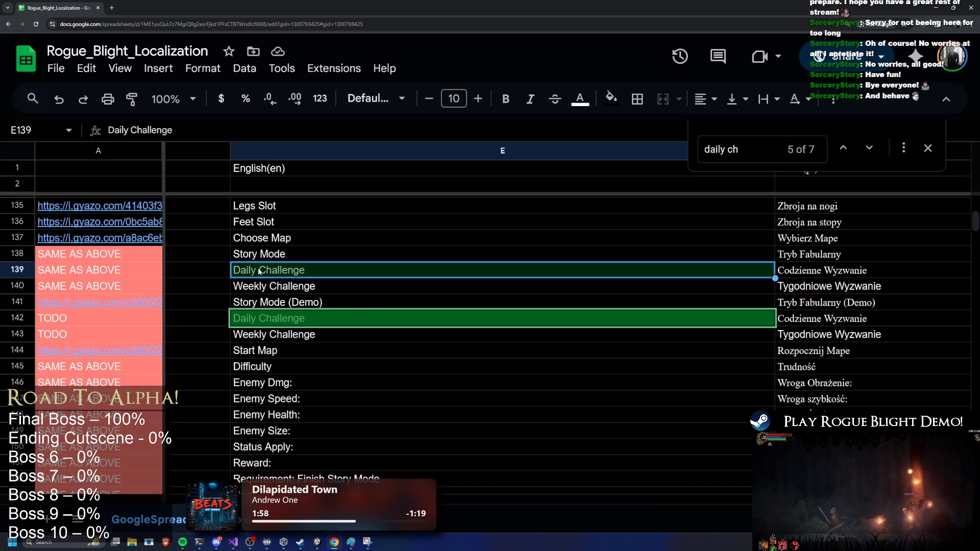
pyautogui.doubleClick(257, 271)
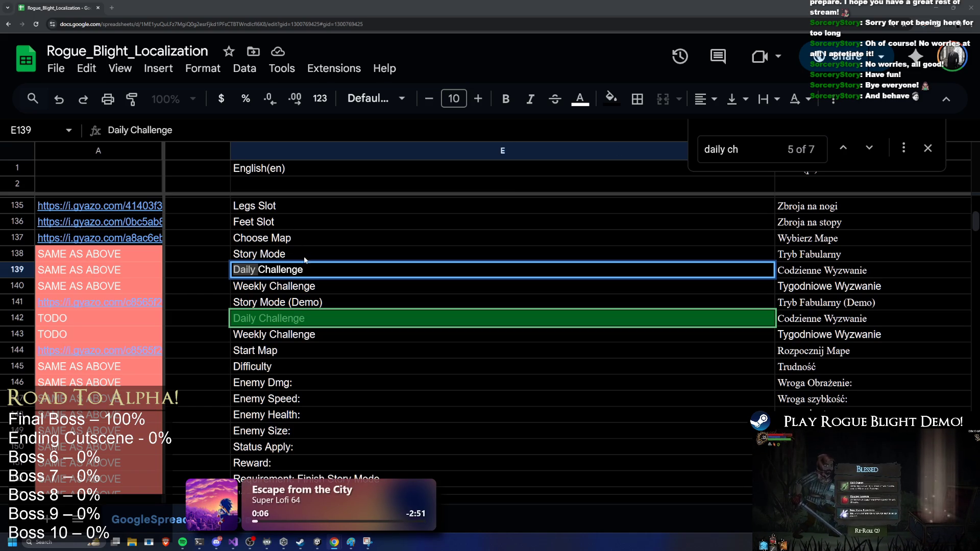
pyautogui.click(293, 288)
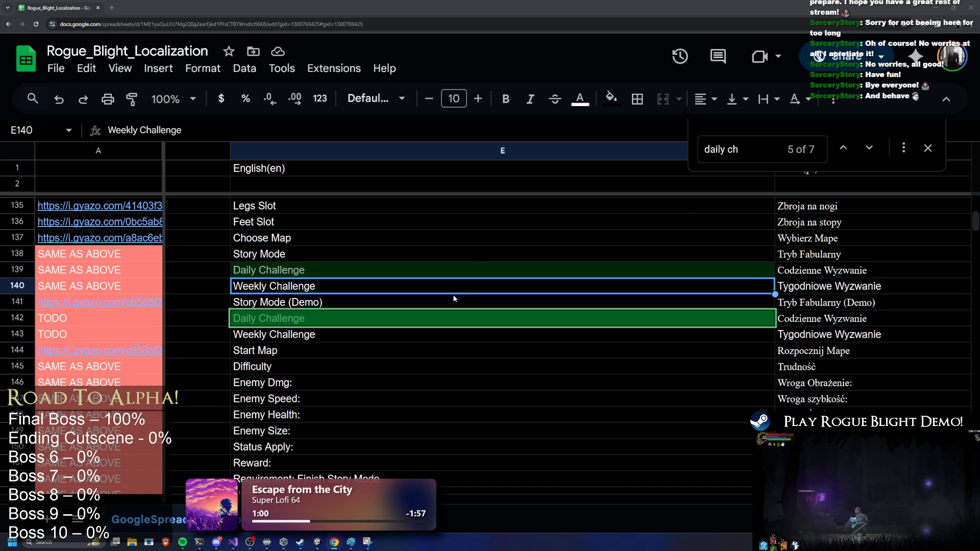
pyautogui.click(301, 302)
pyautogui.doubleClick(316, 268)
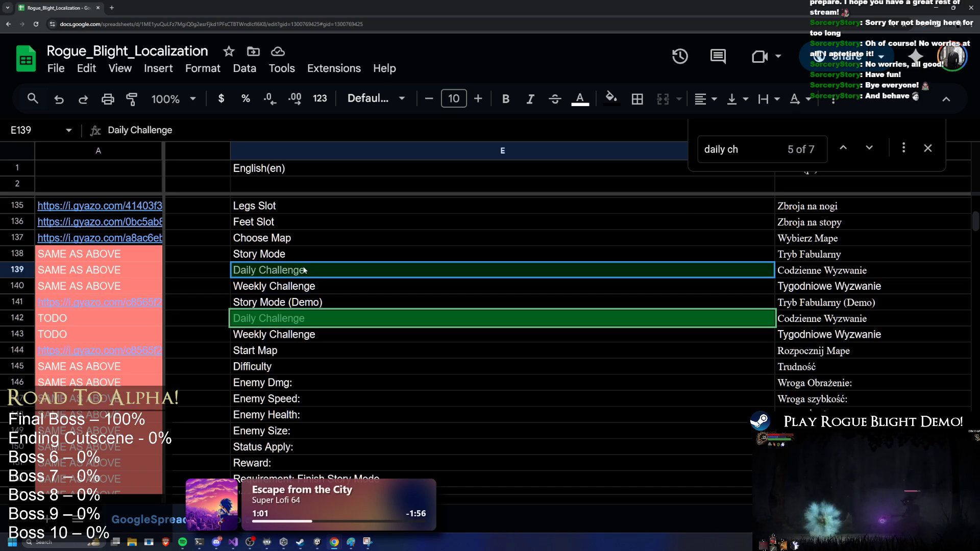
pyautogui.click(313, 314)
# Undo the last two sheet edits, dropping the colour tags in P1135.
pyautogui.click(369, 277)
pyautogui.hotkey('ctrl', 'z')
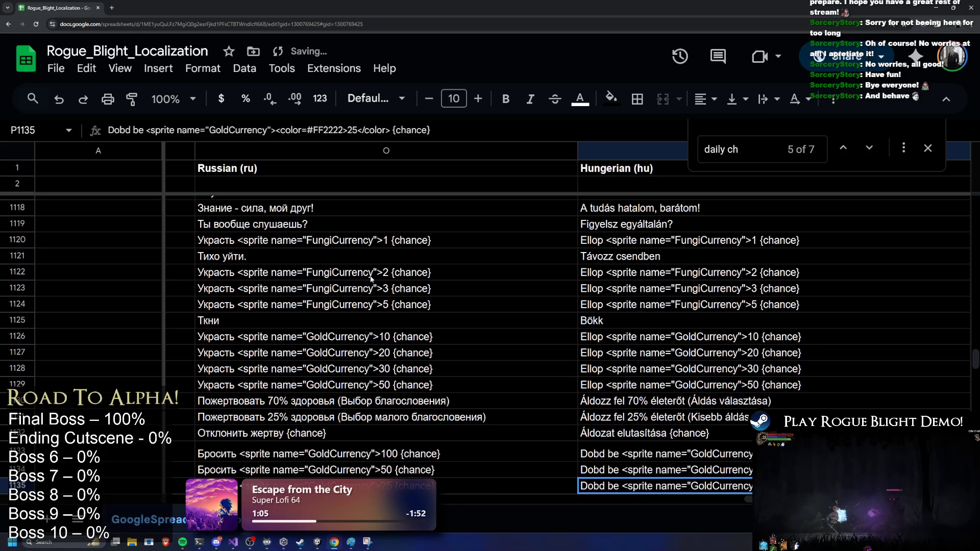
pyautogui.hotkey('ctrl', 'z')
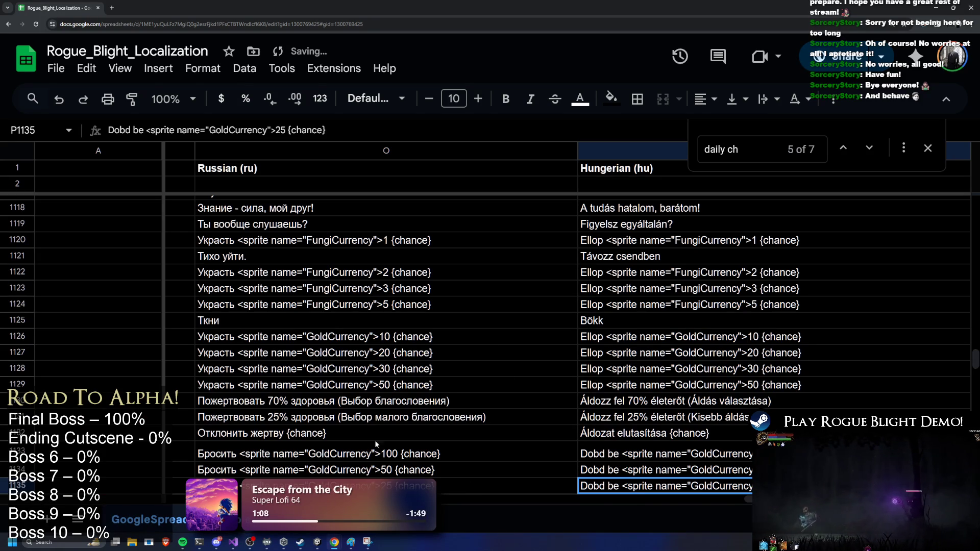
# Rerun the 'daily ch' search and inspect E120 and the nearby challenge message cells.
pyautogui.click(403, 305)
pyautogui.hotkey('ctrl', 'f')
pyautogui.write('daily ch')
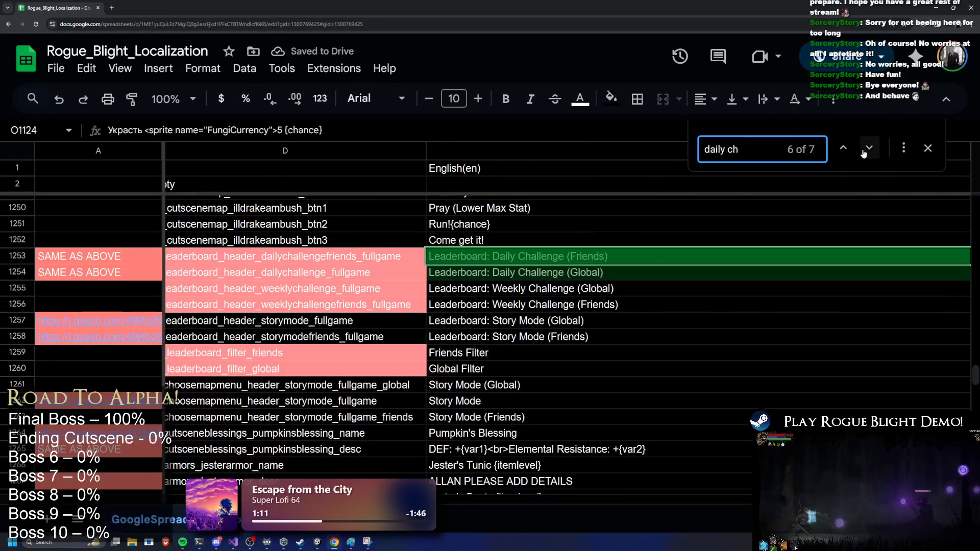
pyautogui.press('Return')
pyautogui.press('Return')
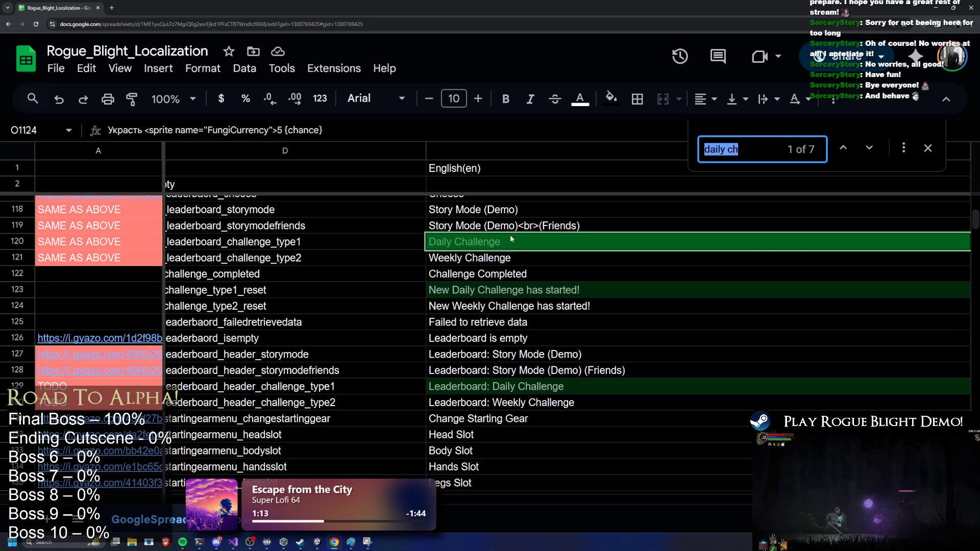
pyautogui.click(509, 234)
pyautogui.click(490, 306)
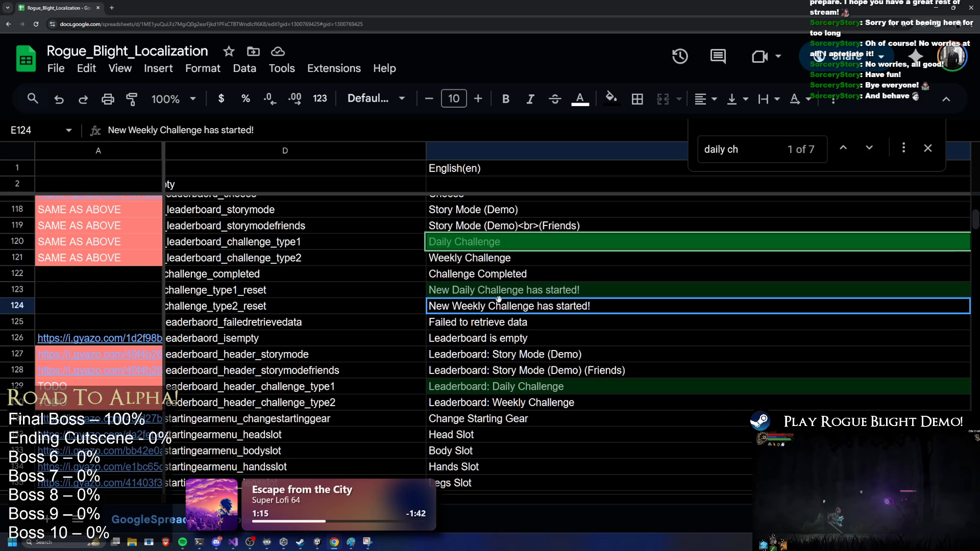
pyautogui.click(489, 290)
pyautogui.click(508, 275)
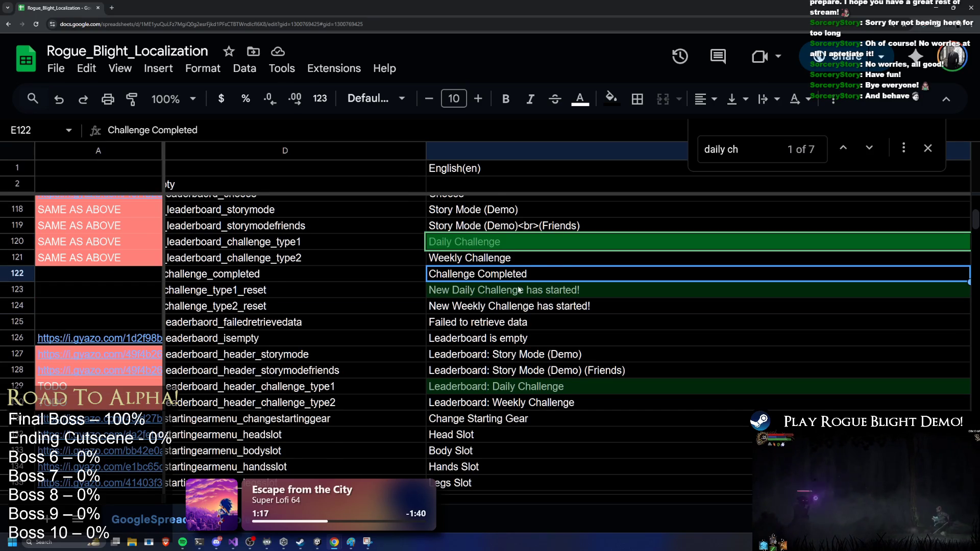
# Reselect the Daily Challenge cell E120 and extend the selection across row 120.
pyautogui.scroll(1, 519, 290)
pyautogui.click(508, 282)
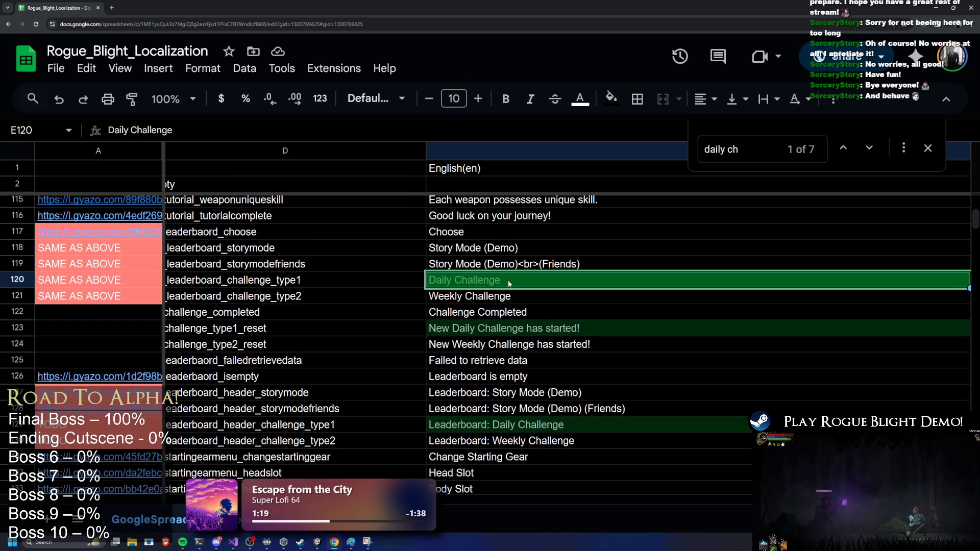
pyautogui.doubleClick(521, 280)
pyautogui.press('Escape')
pyautogui.press('Left')
pyautogui.hotkey('shift', 'Left')
pyautogui.hotkey('shift', 'Left')
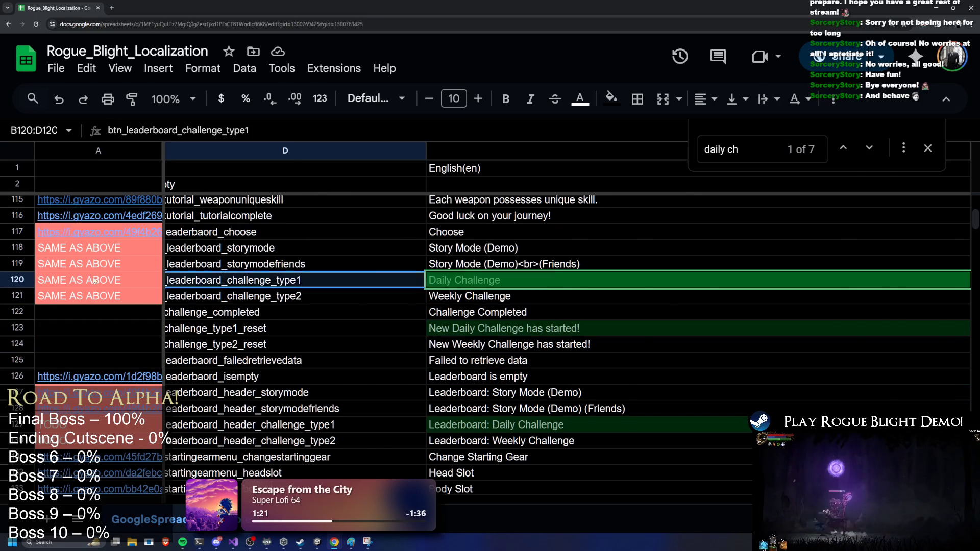
pyautogui.hotkey('shift', 'Left')
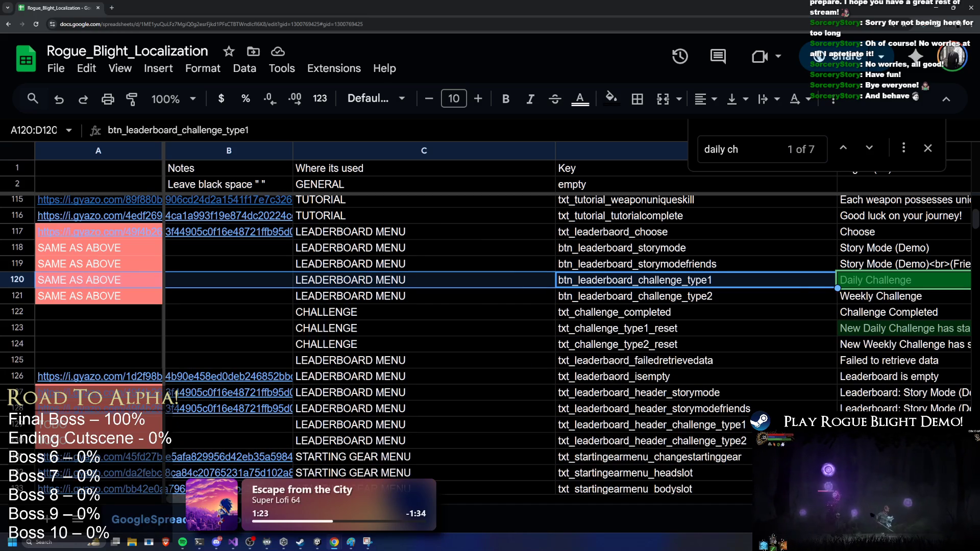
# Step to the row 142 Daily Challenge match, then open E139 and select its text.
pyautogui.hscroll(5, 429, 321)
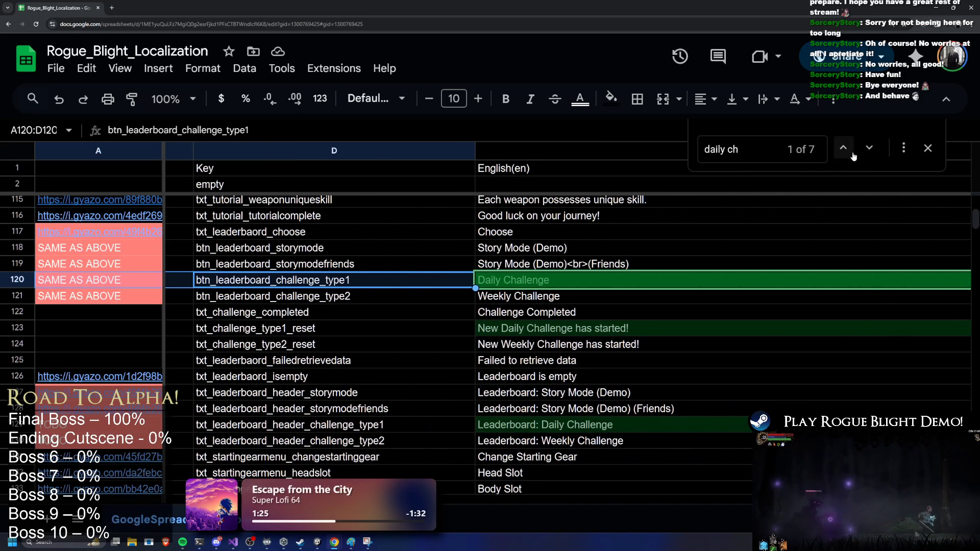
pyautogui.click(843, 148)
pyautogui.click(843, 148)
pyautogui.click(843, 148)
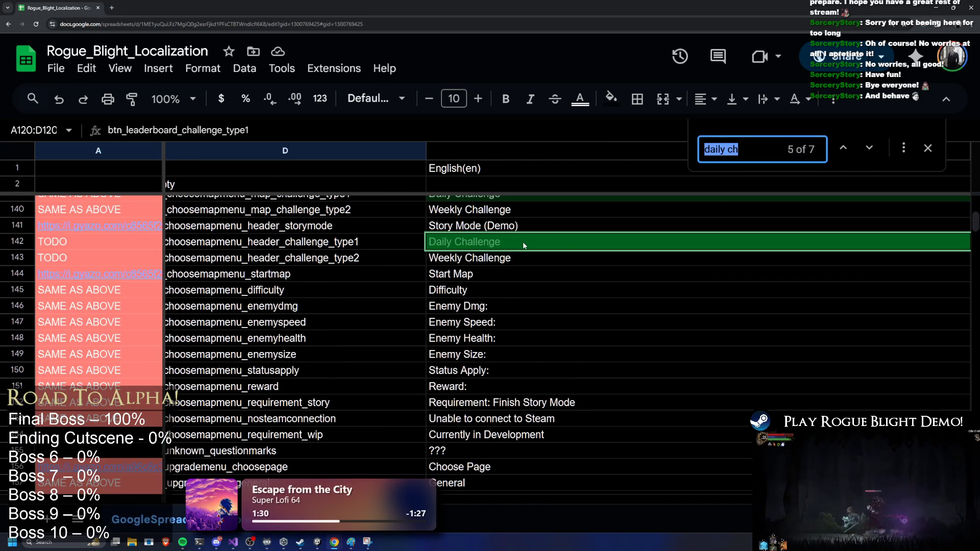
pyautogui.scroll(1, 456, 284)
pyautogui.doubleClick(530, 279)
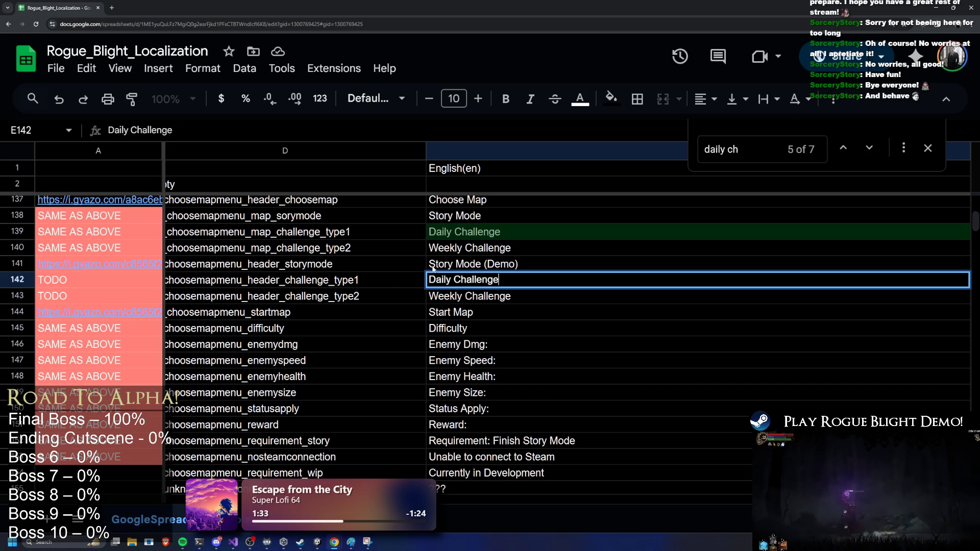
pyautogui.doubleClick(511, 232)
pyautogui.hotkey('ctrl', 'a')
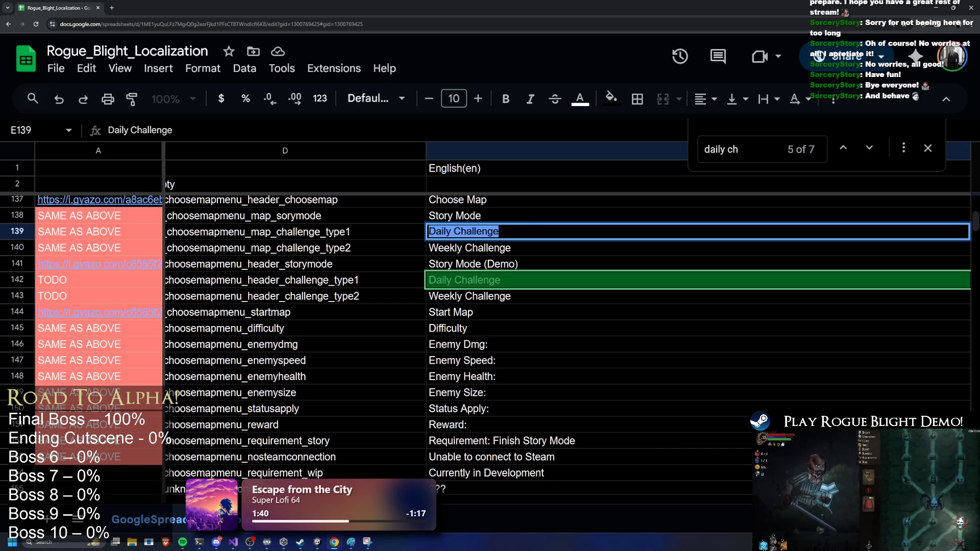
# Replace E139's text with 'Challenge Maps'.
pyautogui.click(516, 232)
pyautogui.hotkey('ctrl', 'a')
pyautogui.write('Chall')
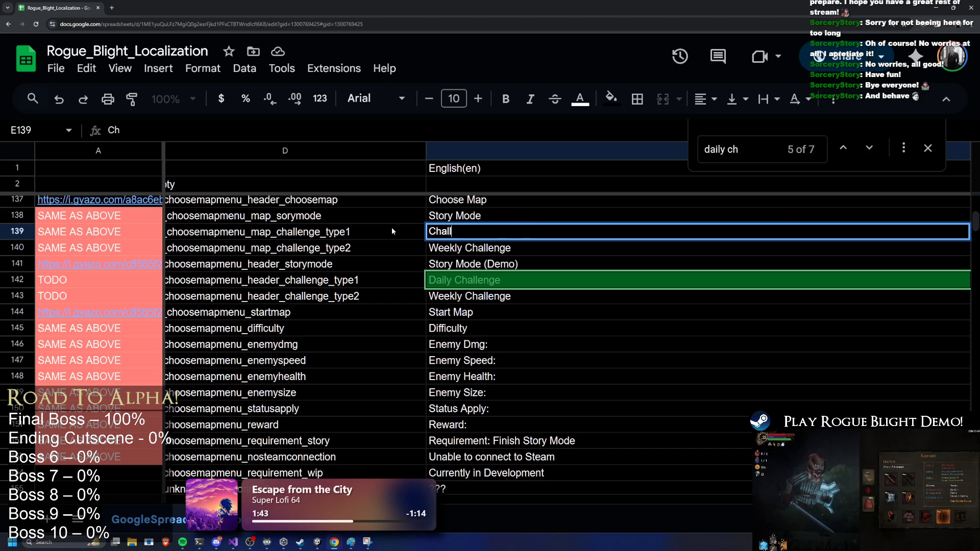
pyautogui.write('enge Map0')
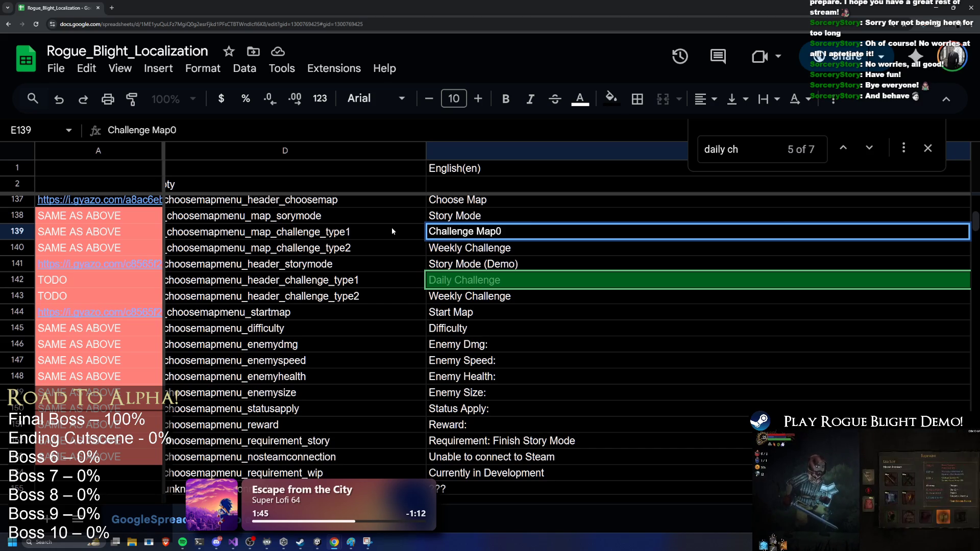
pyautogui.press('BackSpace')
pyautogui.write('s')
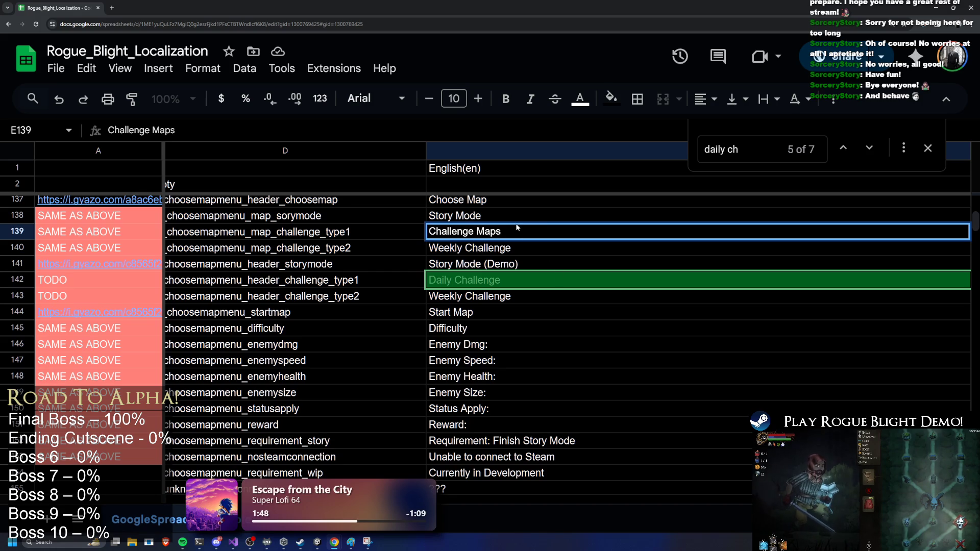
pyautogui.press('Up')
# Paste 'Challenge Maps' into E142 and recheck E139's text.
pyautogui.press('Down')
pyautogui.click(508, 276)
pyautogui.write('Challenge Maps')
pyautogui.press('Up')
pyautogui.press('Down')
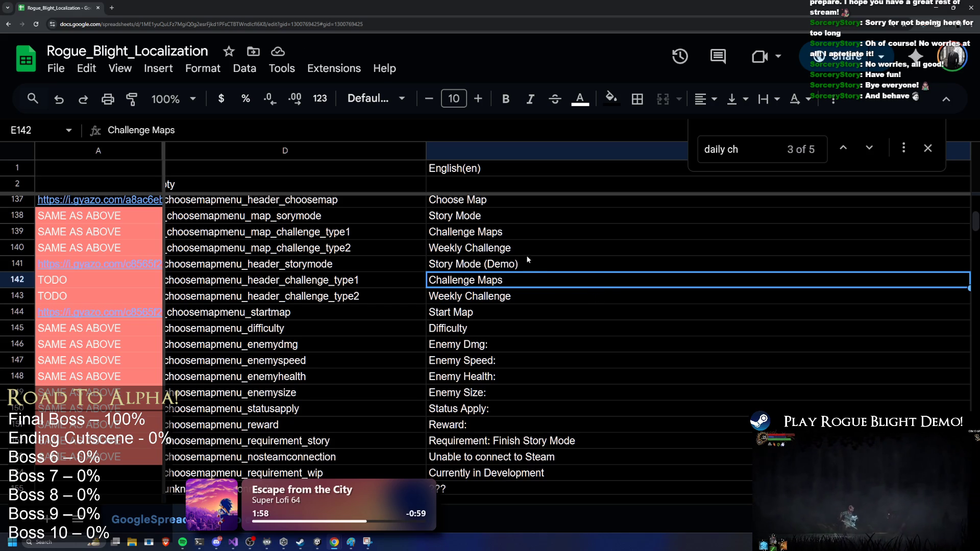
pyautogui.doubleClick(528, 232)
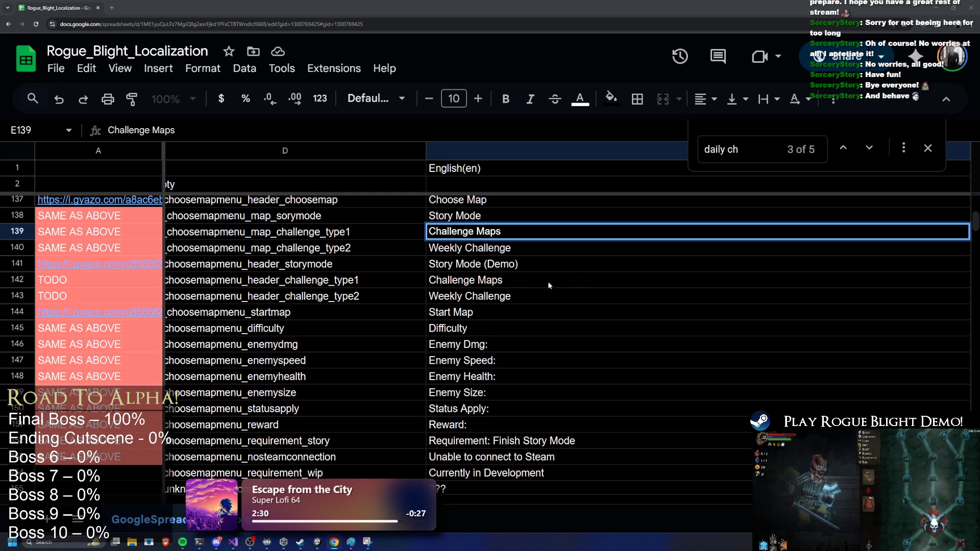
# Select the Story Mode cell E138, then shrink Chrome and bring the Unity editor forward.
pyautogui.scroll(1, 565, 277)
pyautogui.click(502, 250)
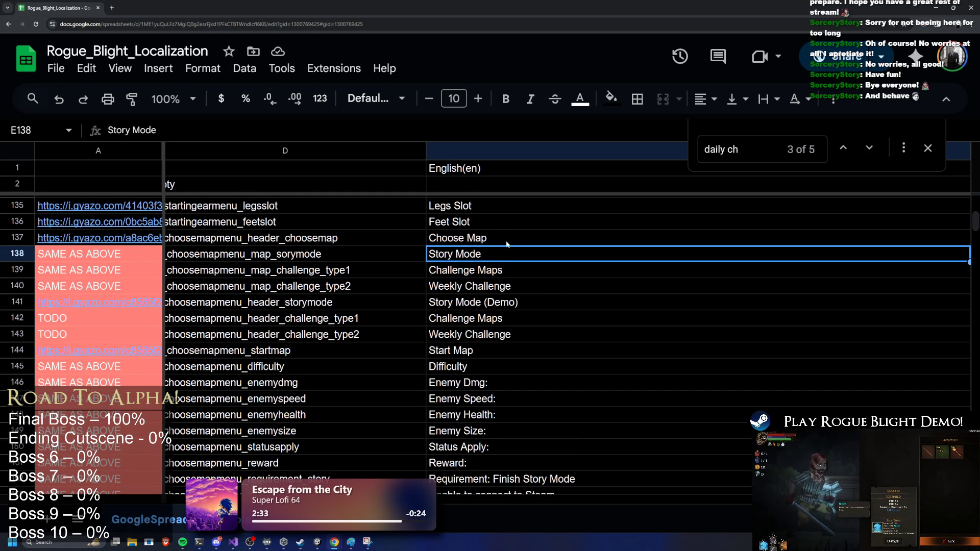
pyautogui.moveTo(524, 8)
pyautogui.mouseDown()
pyautogui.moveTo(675, 145)
pyautogui.moveTo(455, 134)
pyautogui.mouseUp()
pyautogui.click(586, 459)
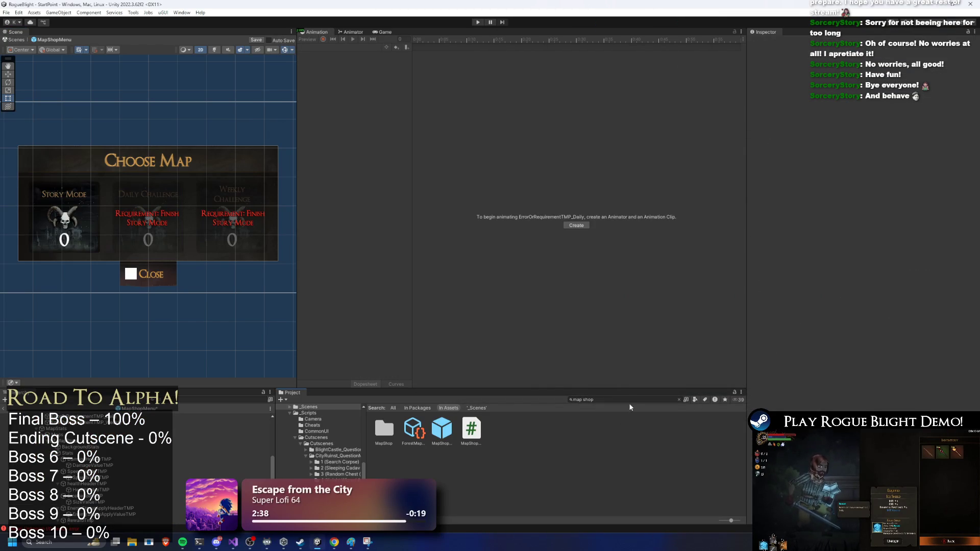
# Search the Project window for 'challenge' assets.
pyautogui.click(598, 400)
pyautogui.press('BackSpace')
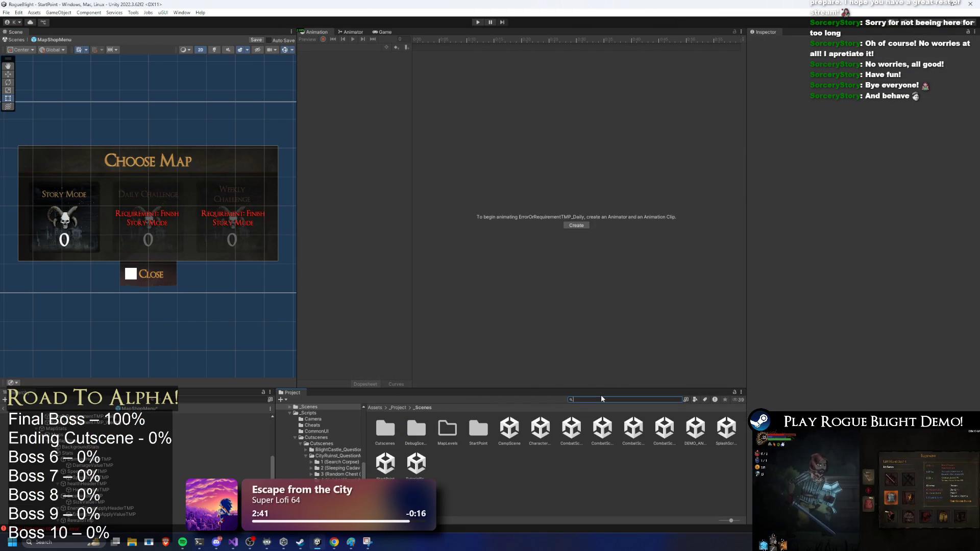
pyautogui.write('forest map')
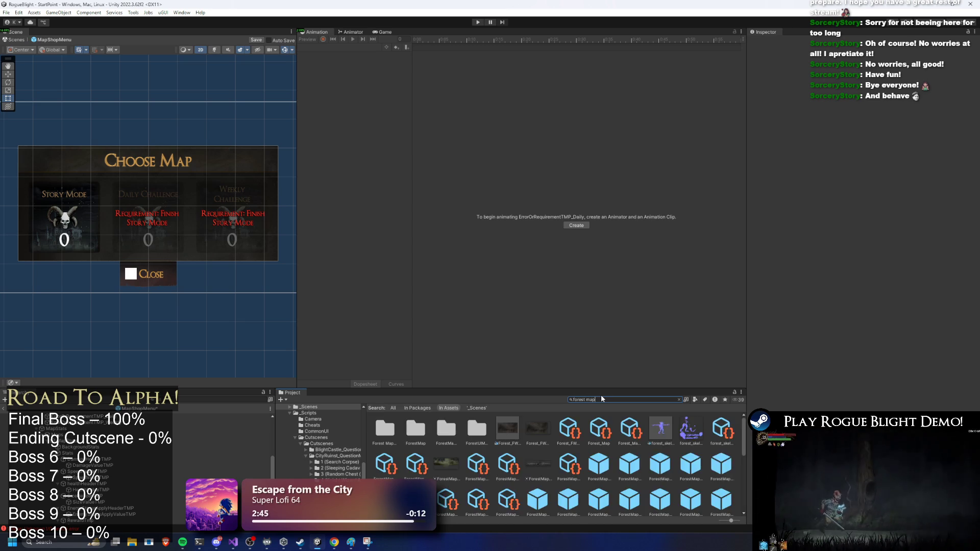
pyautogui.press('BackSpace')
pyautogui.press('BackSpace')
pyautogui.press('BackSpace')
pyautogui.write('lenge')
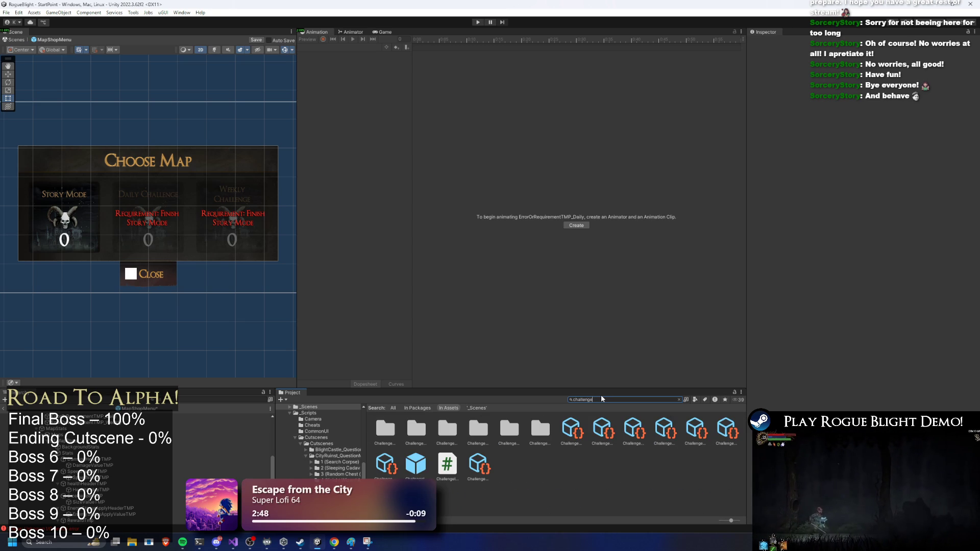
# Inspect the challenge maps, ending on Challenge_Boss_Rush2_Map(Part1), then clear the search.
pyautogui.click(561, 433)
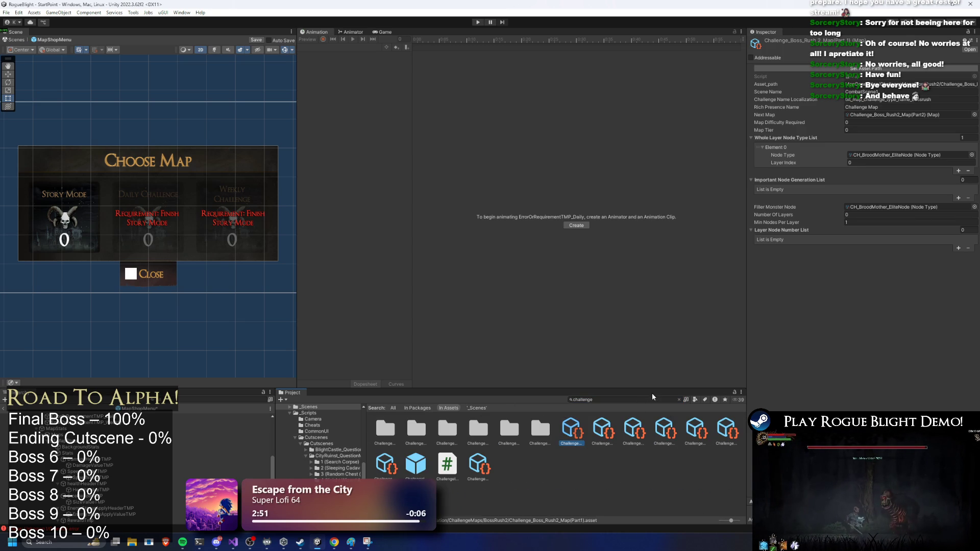
pyautogui.click(632, 429)
pyautogui.press('Right')
pyautogui.press('Left')
pyautogui.press('Left')
pyautogui.press('Left')
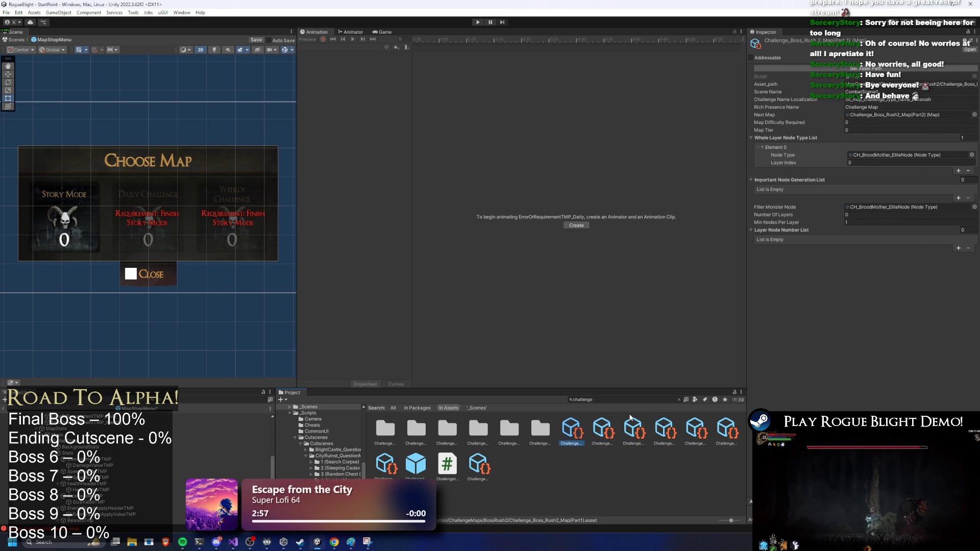
pyautogui.click(616, 400)
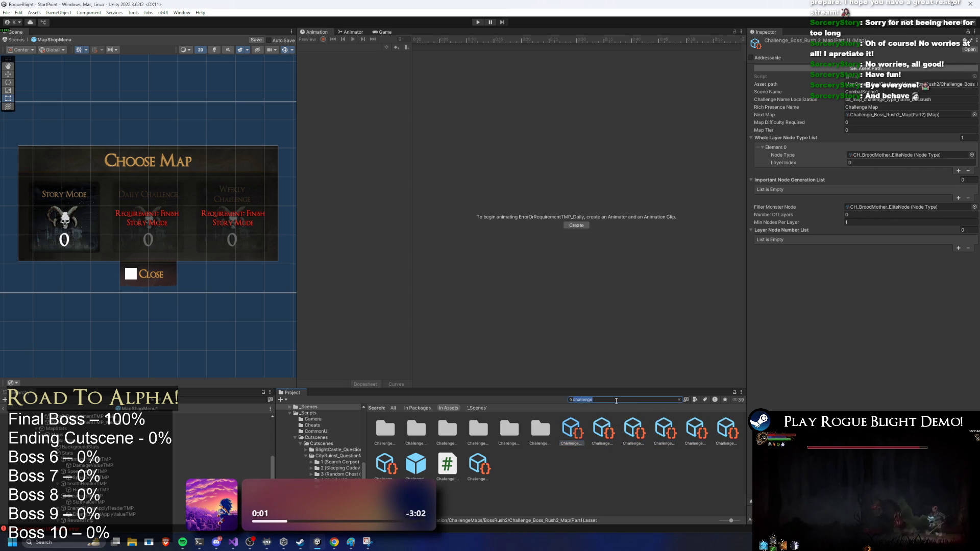
pyautogui.press('BackSpace')
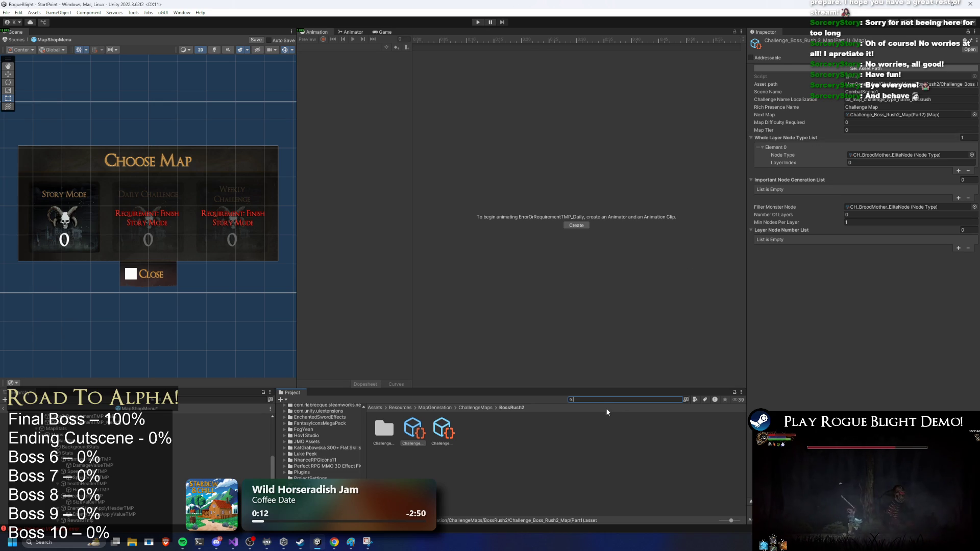
# Select the SkullGorilla prefab and expand its Loot Manager (Gold Range 30–35, Exp 30).
pyautogui.write('gagob')
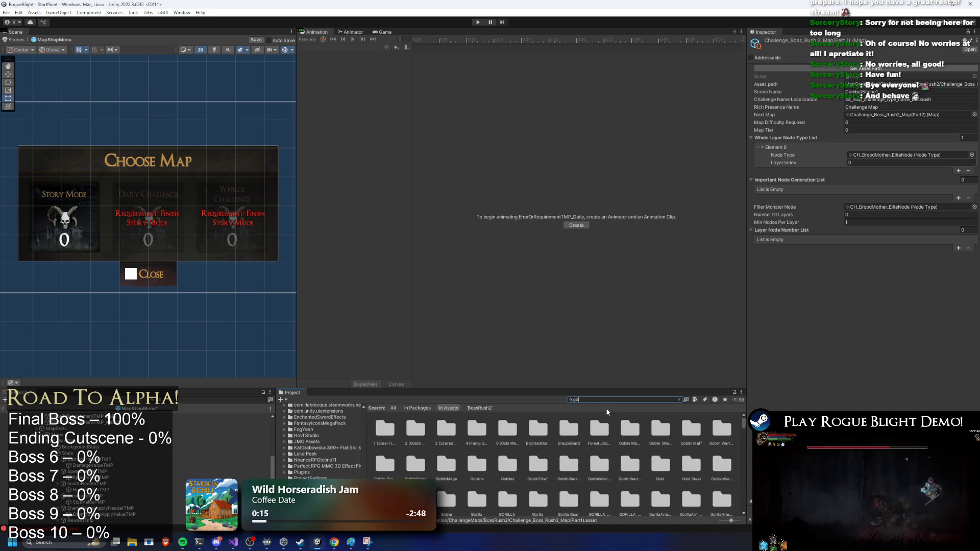
pyautogui.press('BackSpace')
pyautogui.press('BackSpace')
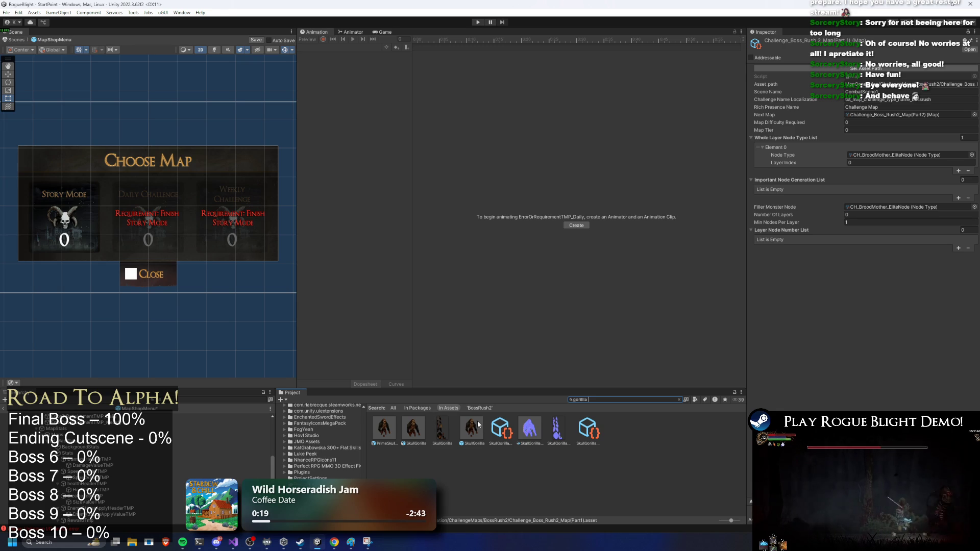
pyautogui.click(472, 427)
pyautogui.scroll(-10, 920, 243)
pyautogui.scroll(3, 794, 174)
pyautogui.click(796, 178)
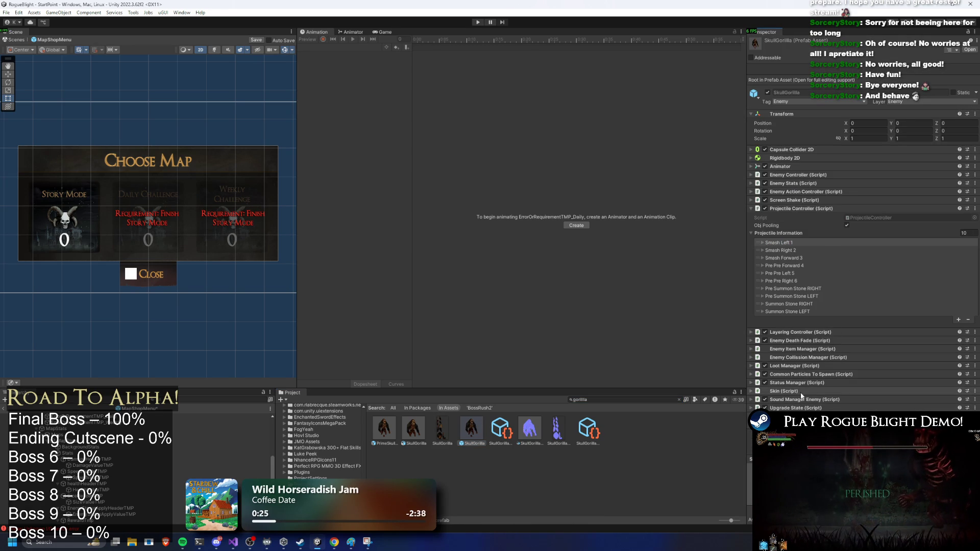
pyautogui.click(818, 363)
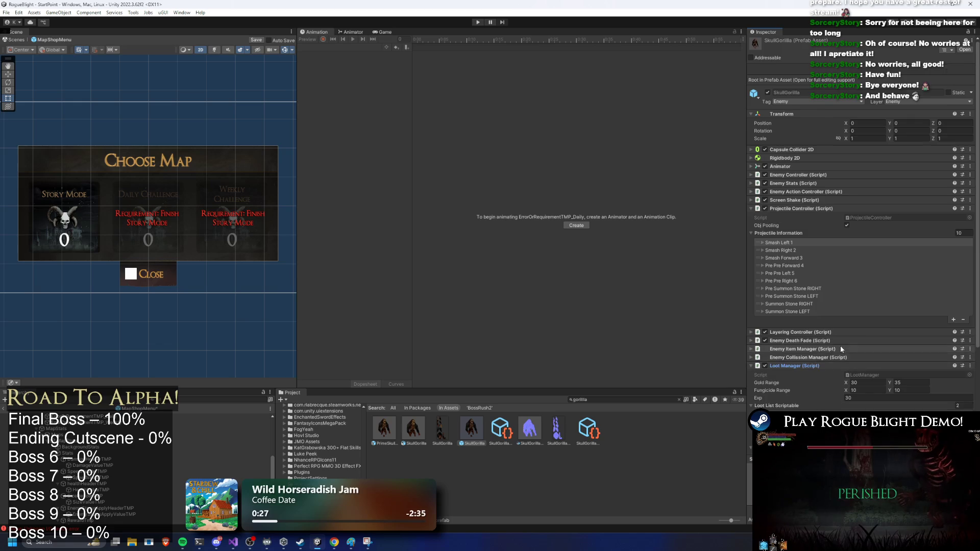
pyautogui.scroll(-3, 834, 347)
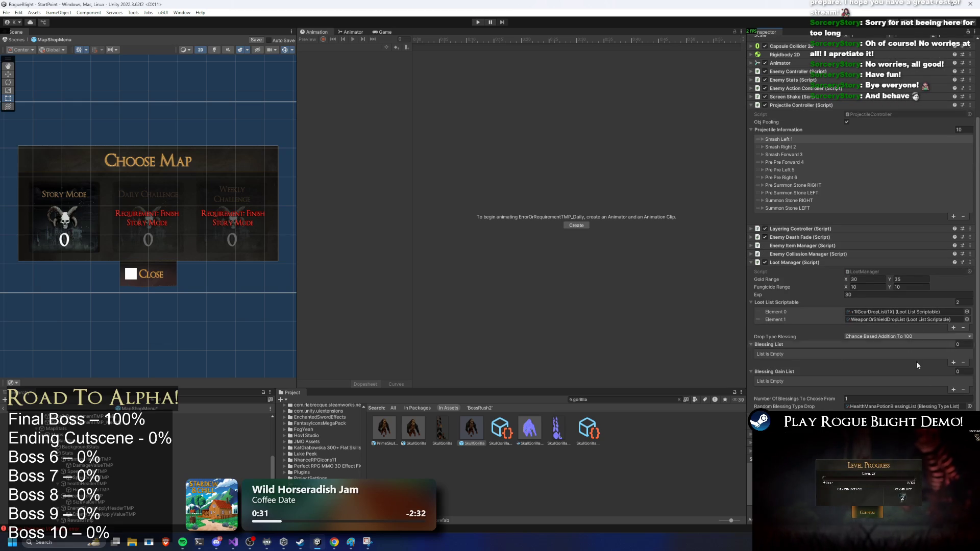
# Test the Blessing Gain List, then ping the LootManager script and view its code.
pyautogui.click(953, 389)
pyautogui.click(964, 390)
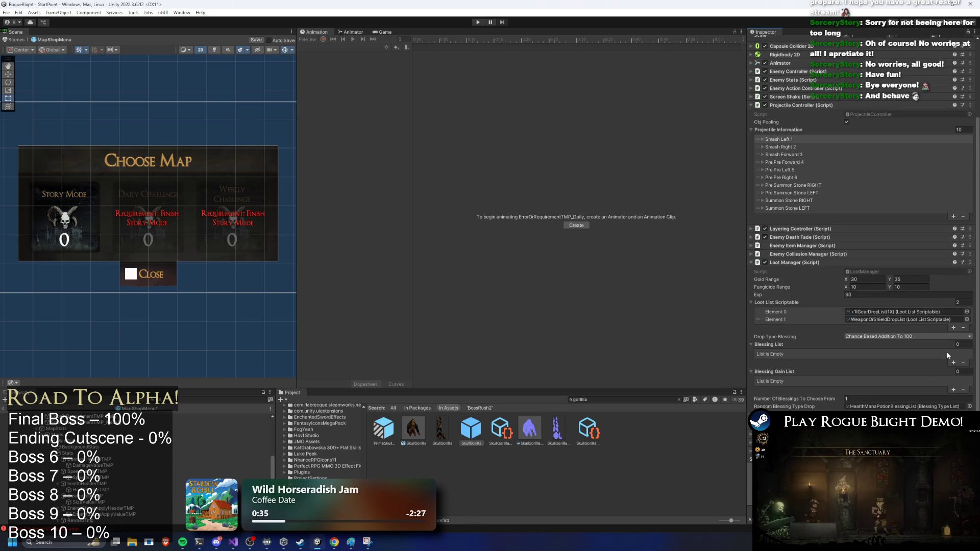
pyautogui.click(888, 274)
pyautogui.doubleClick(892, 272)
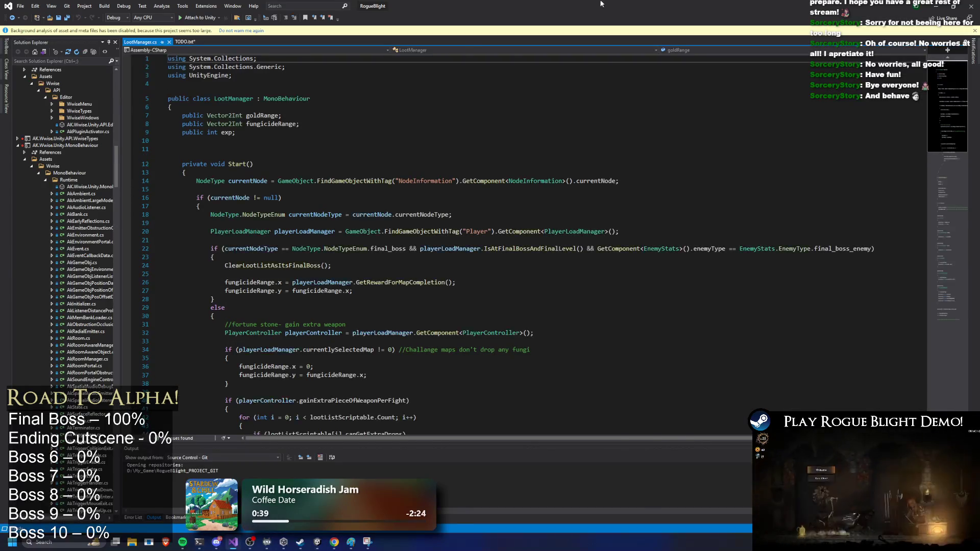
pyautogui.hotkey('alt', 'Tab')
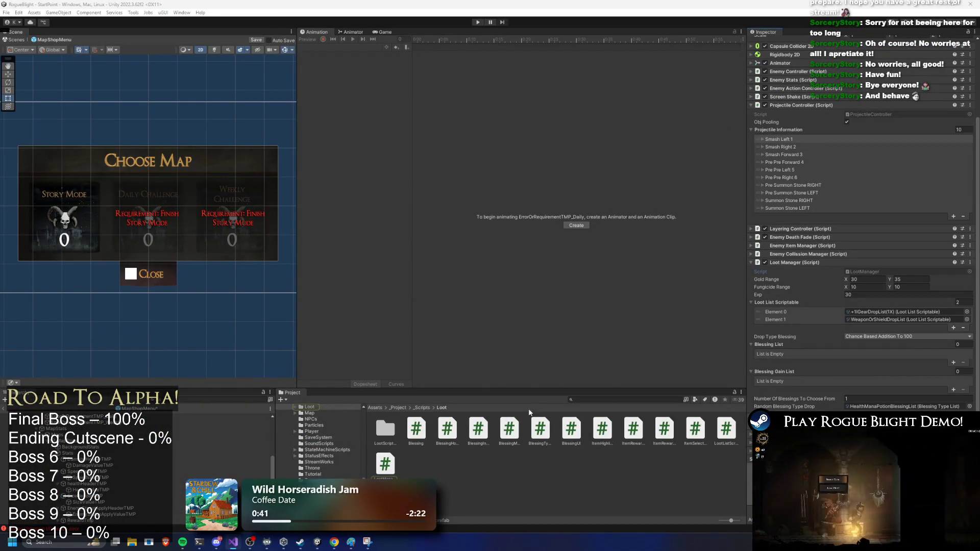
pyautogui.click(597, 399)
pyautogui.write('inventory')
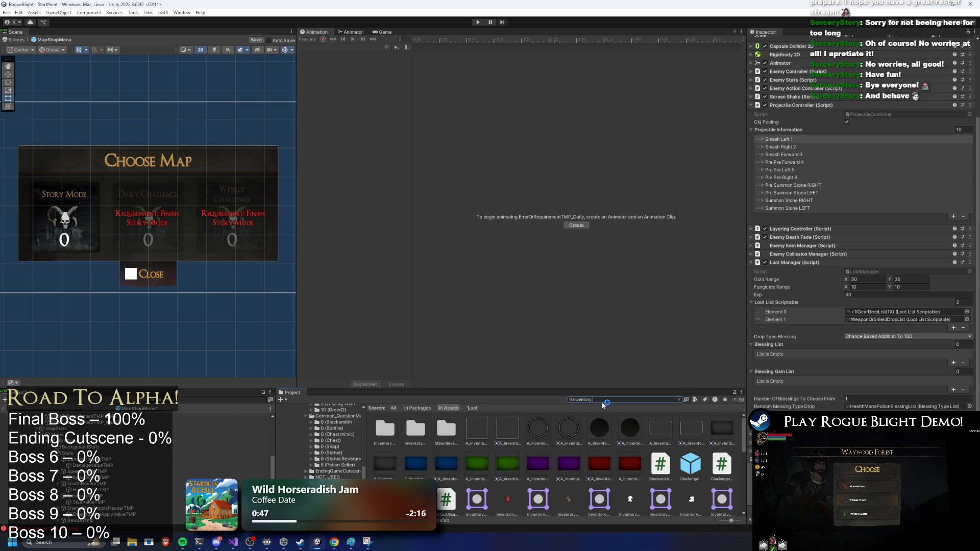
pyautogui.hotkey('ctrl', 'a')
pyautogui.write('p')
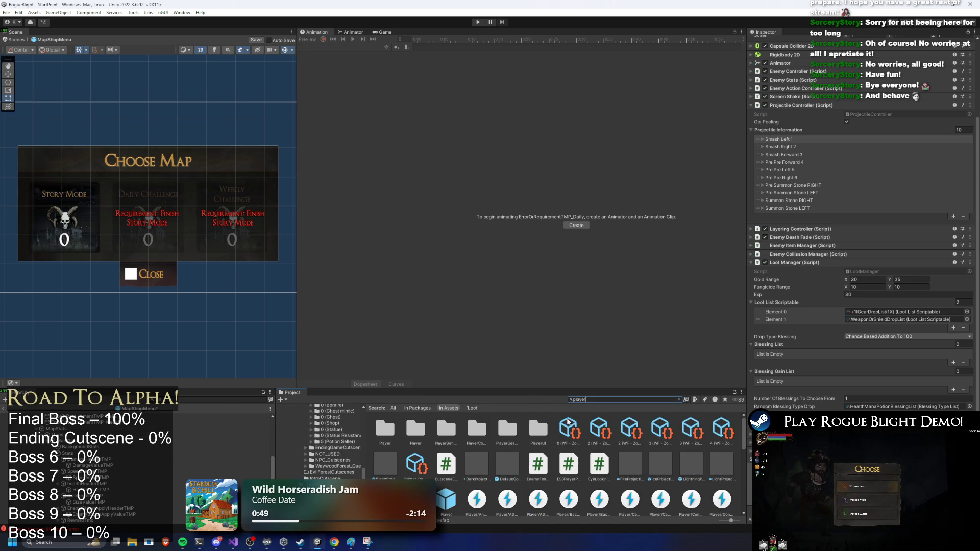
pyautogui.scroll(-1, 459, 485)
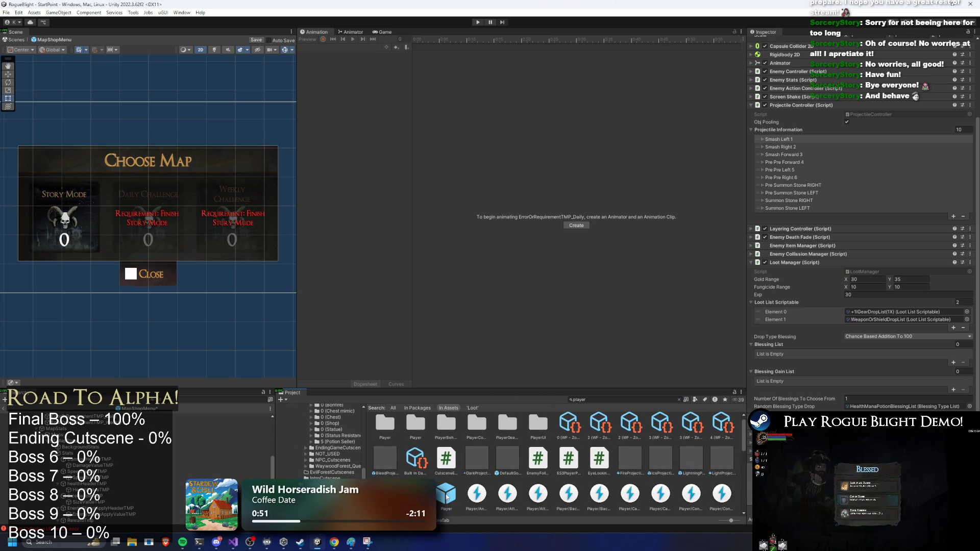
pyautogui.doubleClick(446, 497)
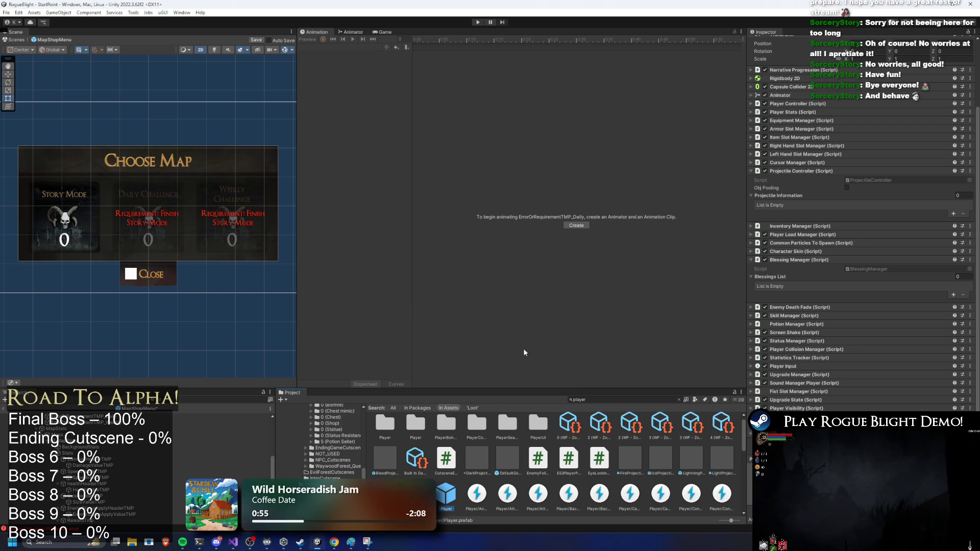
pyautogui.click(546, 285)
pyautogui.scroll(5, 78, 431)
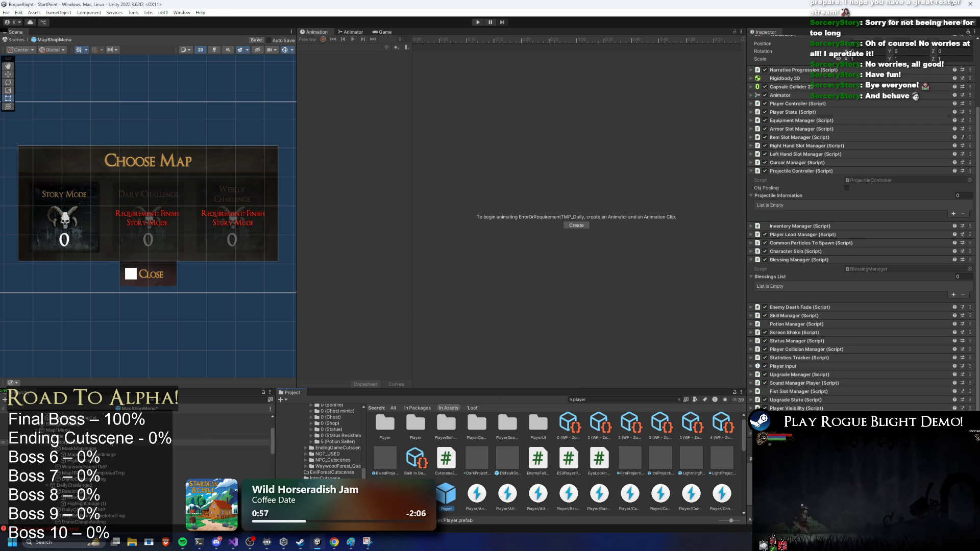
pyautogui.click(77, 430)
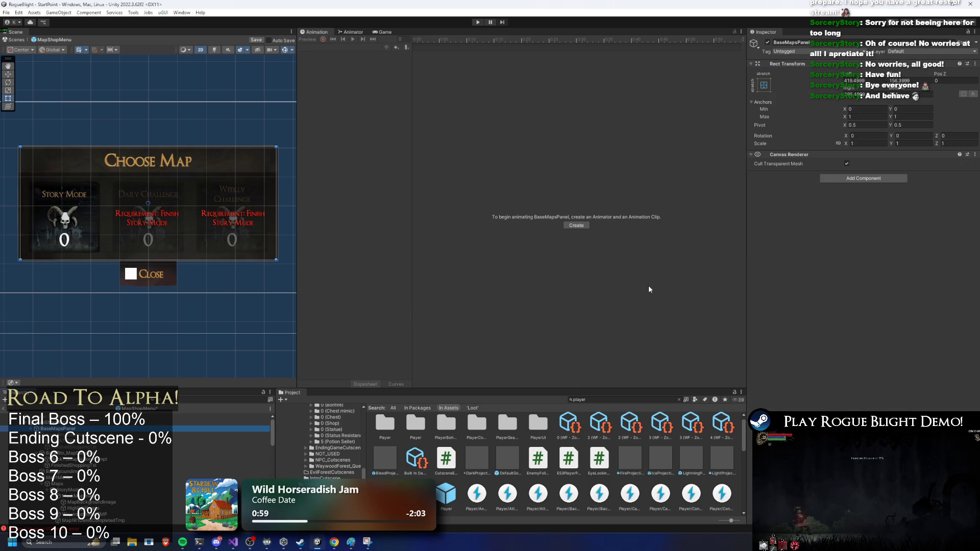
# Set the MapShopMenu root's Scale X, Y, Z to 0 and save the prefab.
pyautogui.press('Up')
pyautogui.click(868, 145)
pyautogui.click(858, 192)
pyautogui.write('0')
pyautogui.click(867, 144)
pyautogui.write('0')
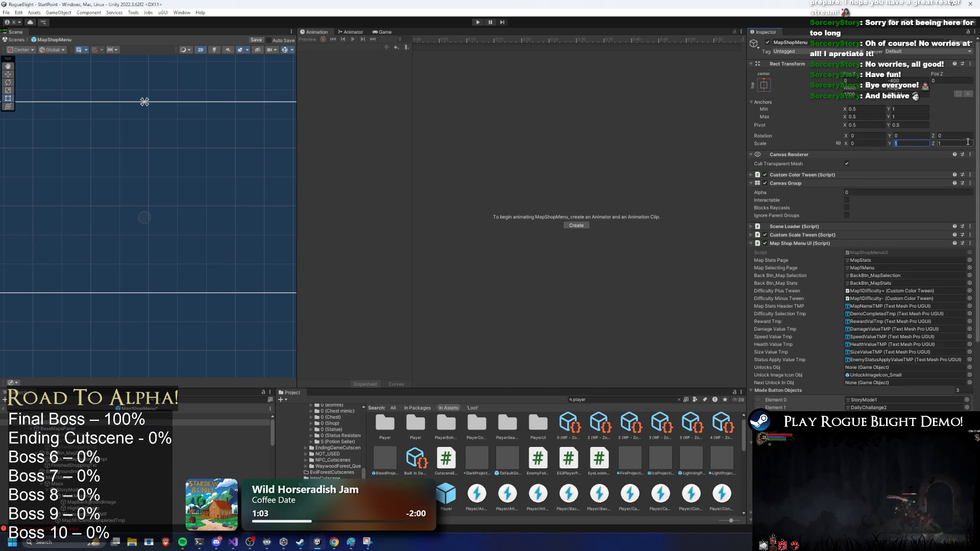
pyautogui.press('Tab')
pyautogui.write('0')
pyautogui.click(969, 144)
pyautogui.write('0')
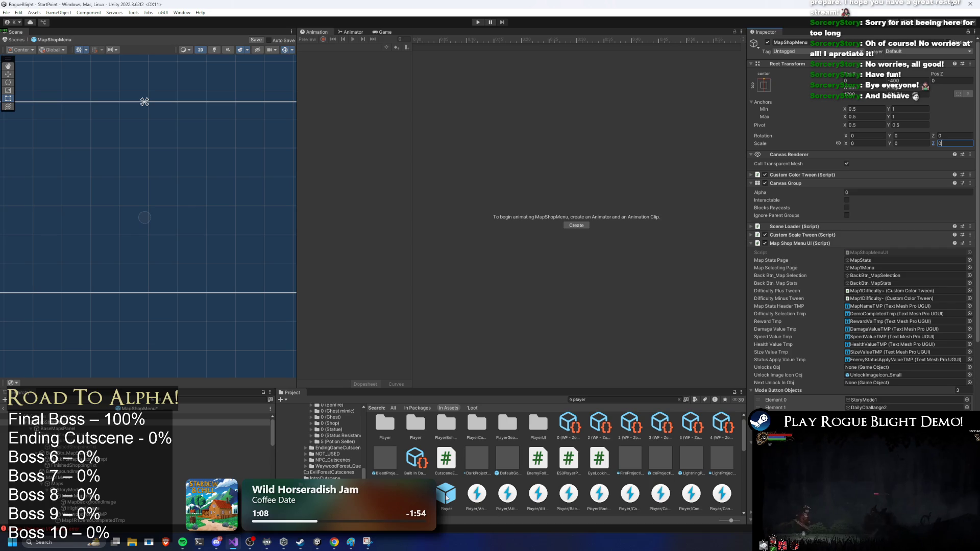
pyautogui.hotkey('ctrl', 's')
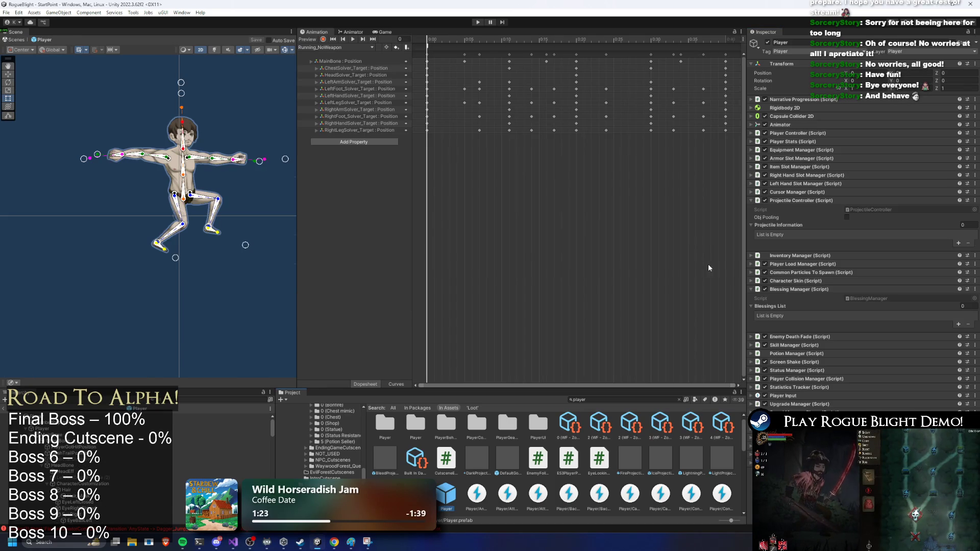
# Search the Project for 'challenge map' and step through the results.
pyautogui.click(605, 399)
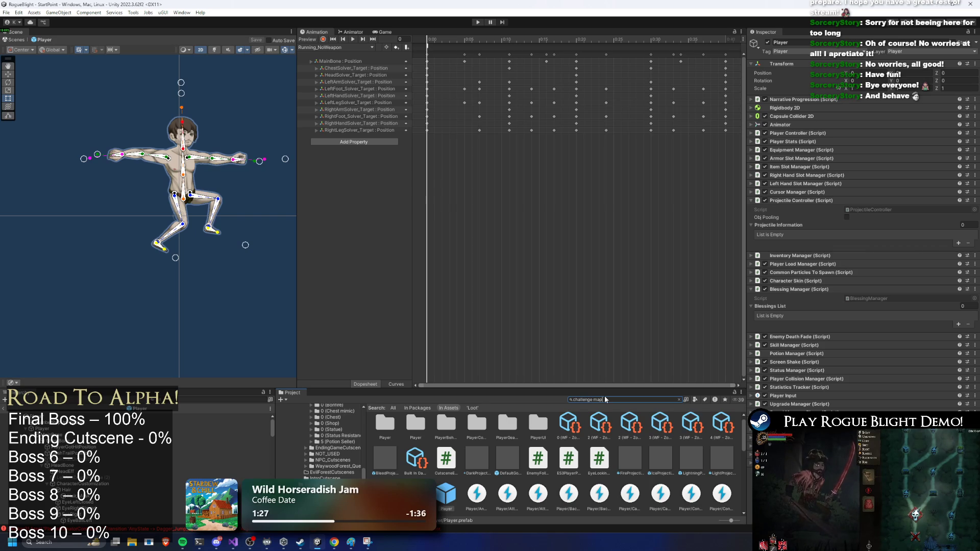
pyautogui.write('map')
pyautogui.click(579, 423)
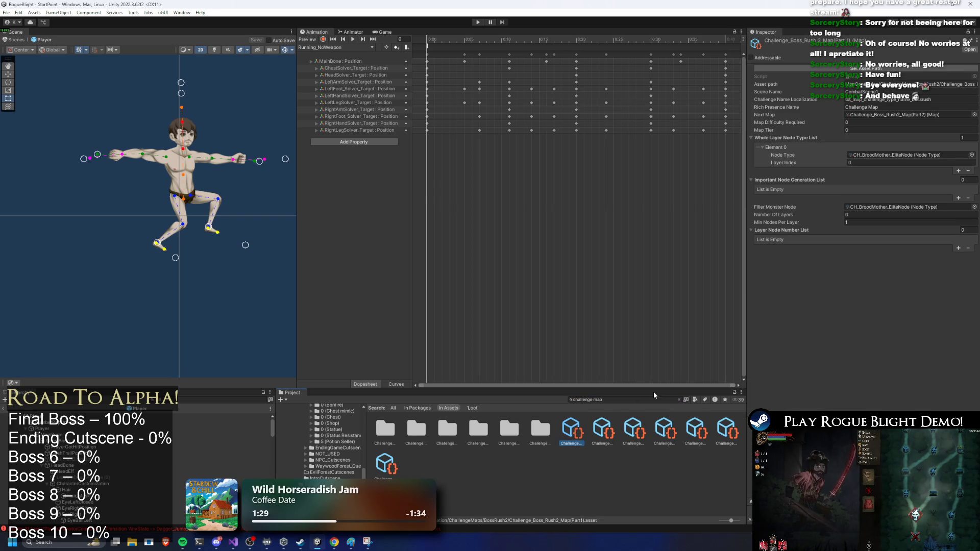
pyautogui.press('Right')
pyautogui.press('Right')
pyautogui.press('Right')
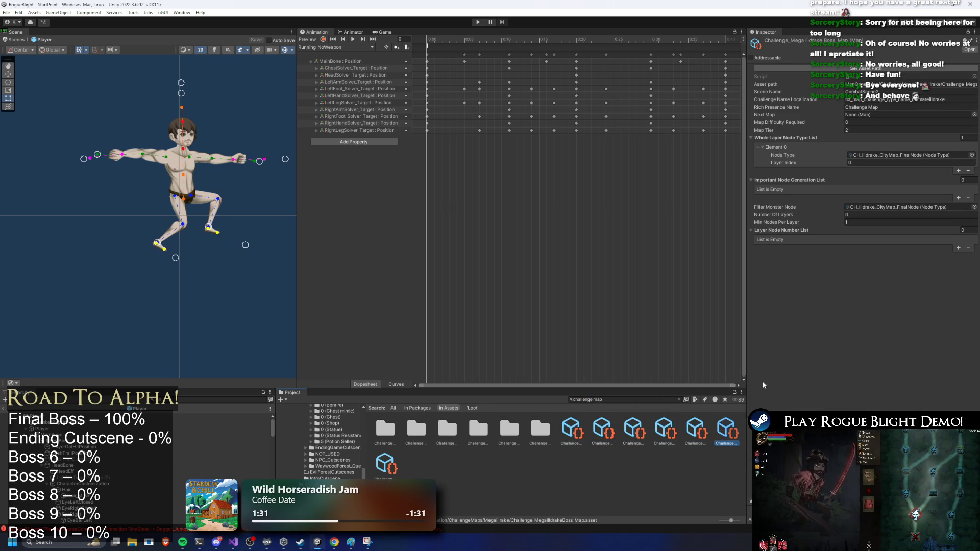
# Search 'challenge' and select the ChallengeMode asset with its four maps and gear presets.
pyautogui.click(610, 398)
pyautogui.press('BackSpace')
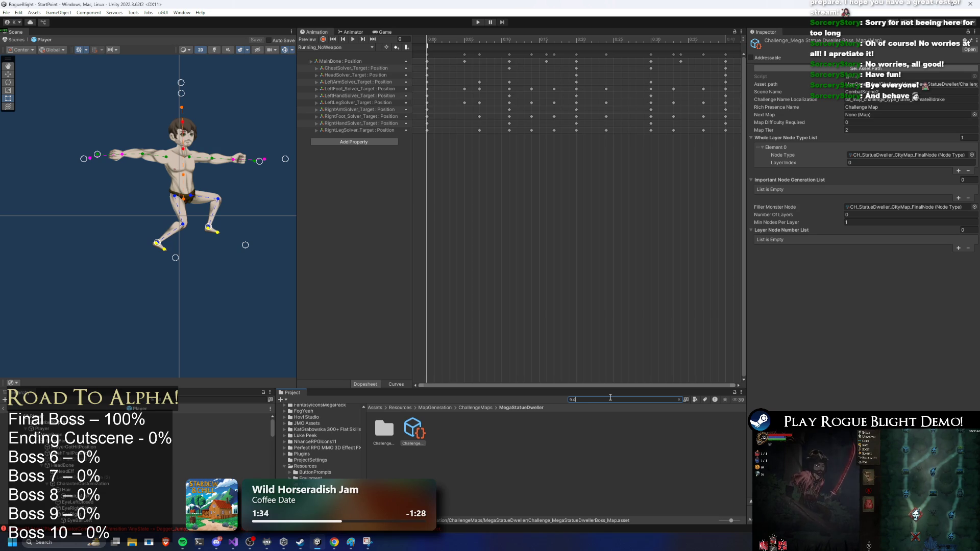
pyautogui.write('h')
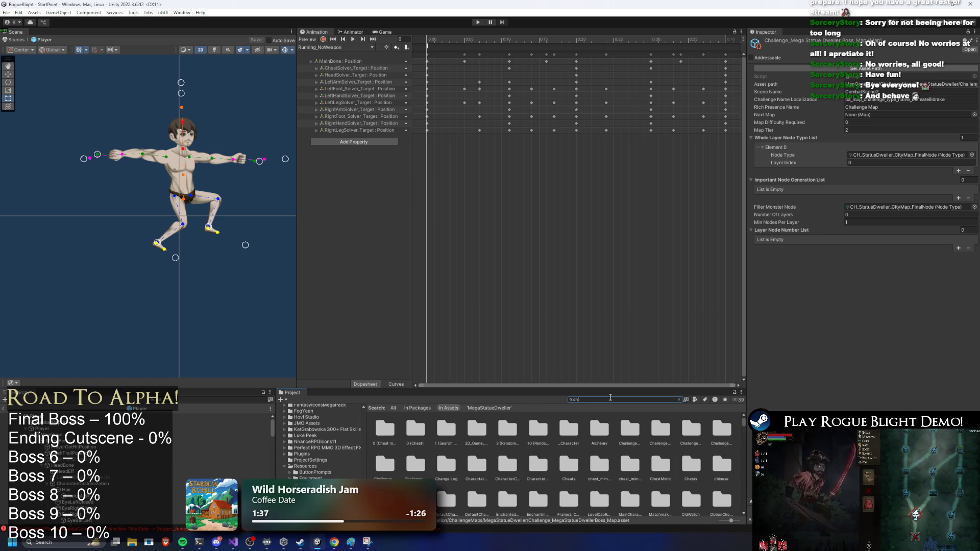
pyautogui.write('allenge')
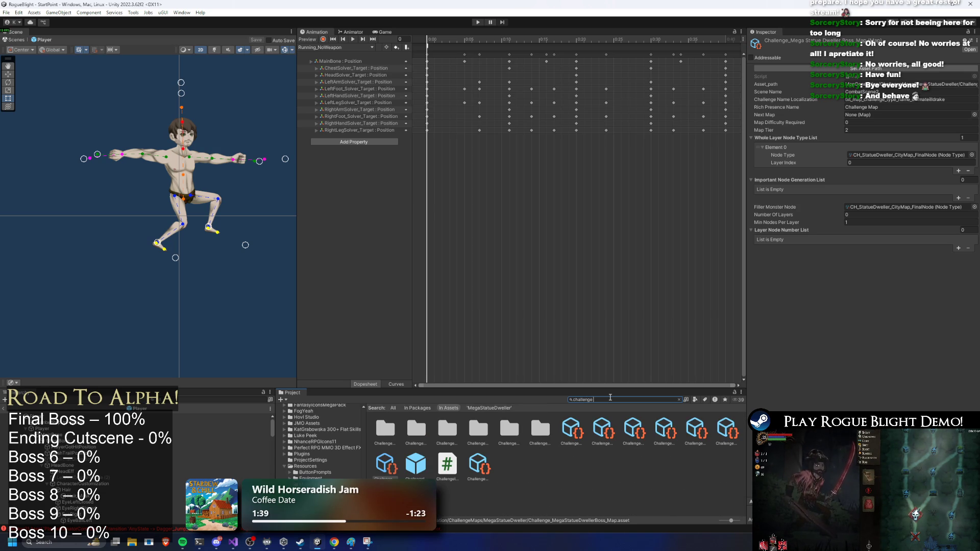
pyautogui.click(602, 431)
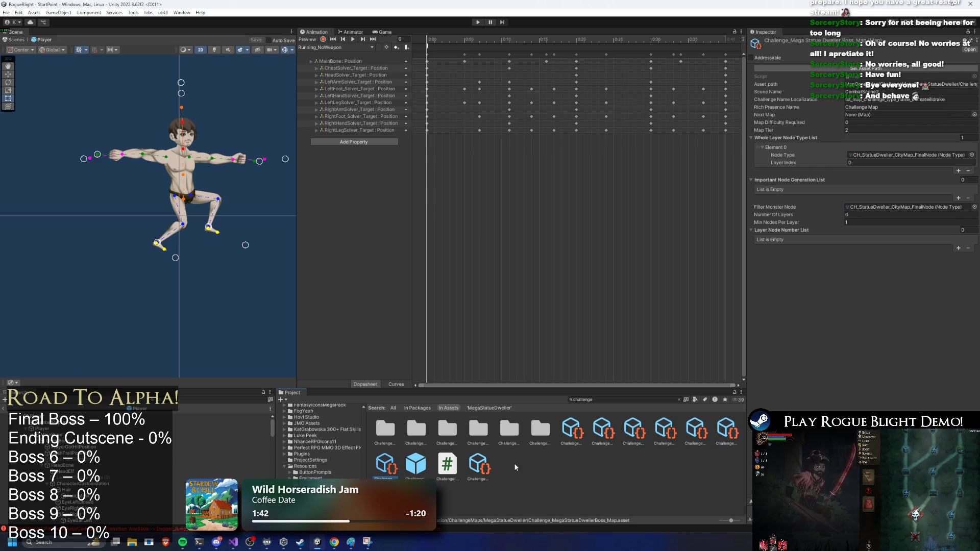
pyautogui.click(499, 469)
pyautogui.click(482, 465)
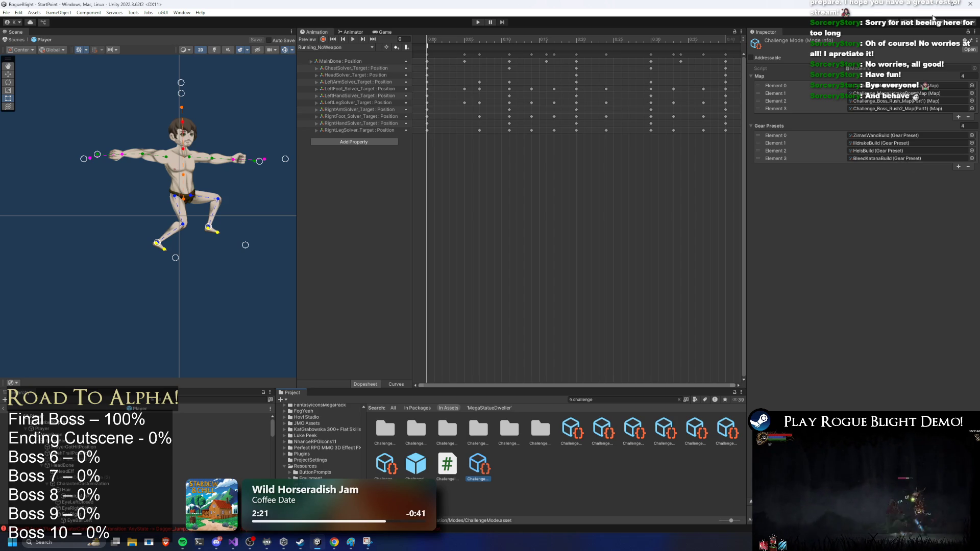
# Ping ChallengeMode's Map Element 0 to reveal the MegaGorilla challenge maps folder.
pyautogui.moveTo(950, 3)
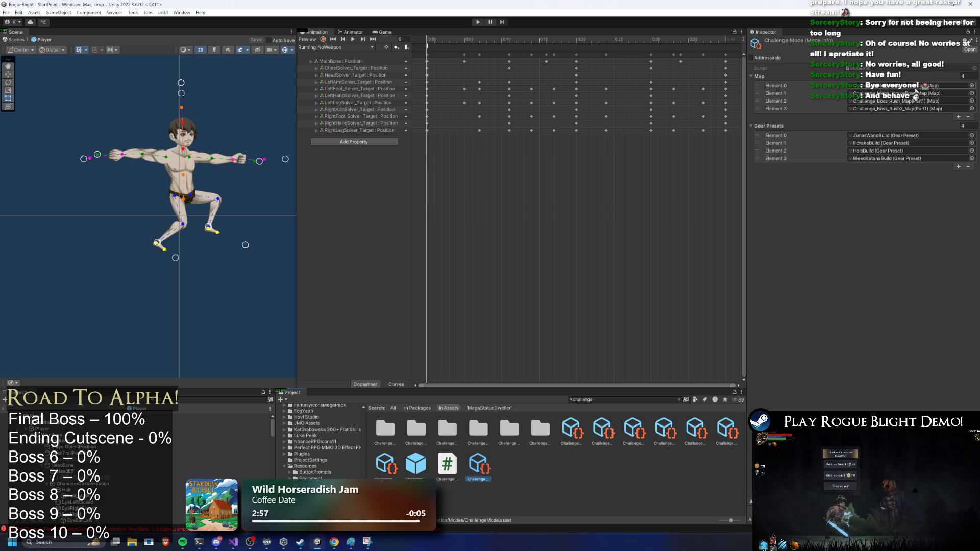
pyautogui.click(921, 86)
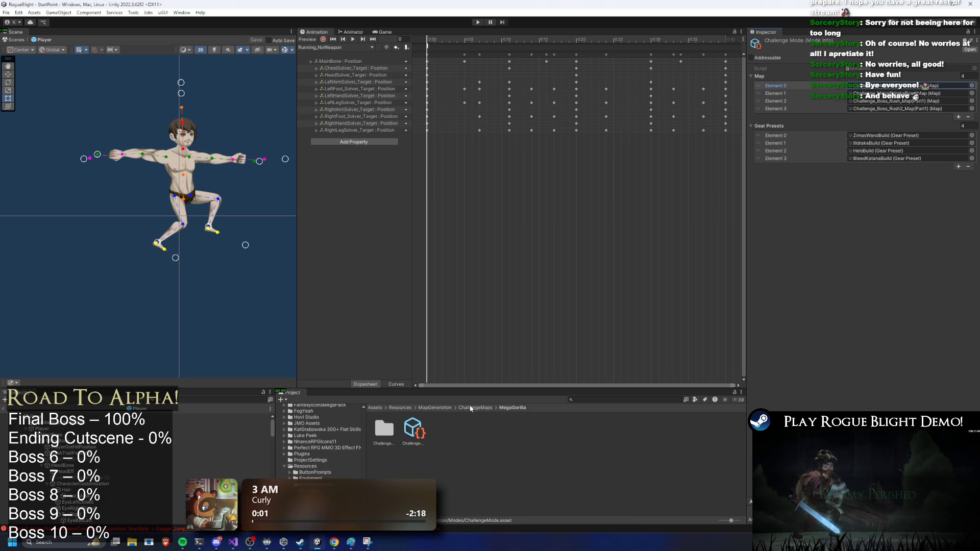
# Inspect the Challenge_MegaGorillaBoss_Map asset's final node type, then switch to the Player object.
pyautogui.click(412, 430)
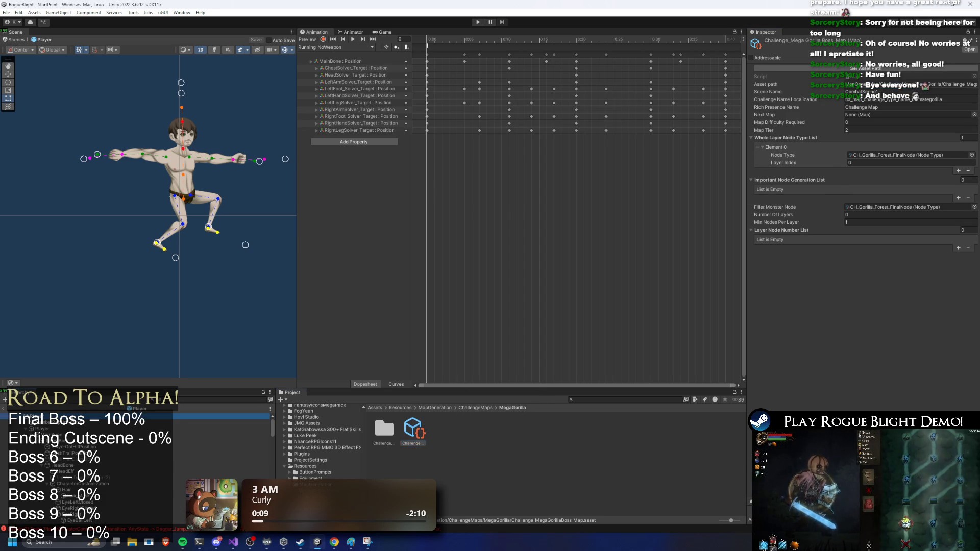
pyautogui.click(215, 417)
pyautogui.click(413, 431)
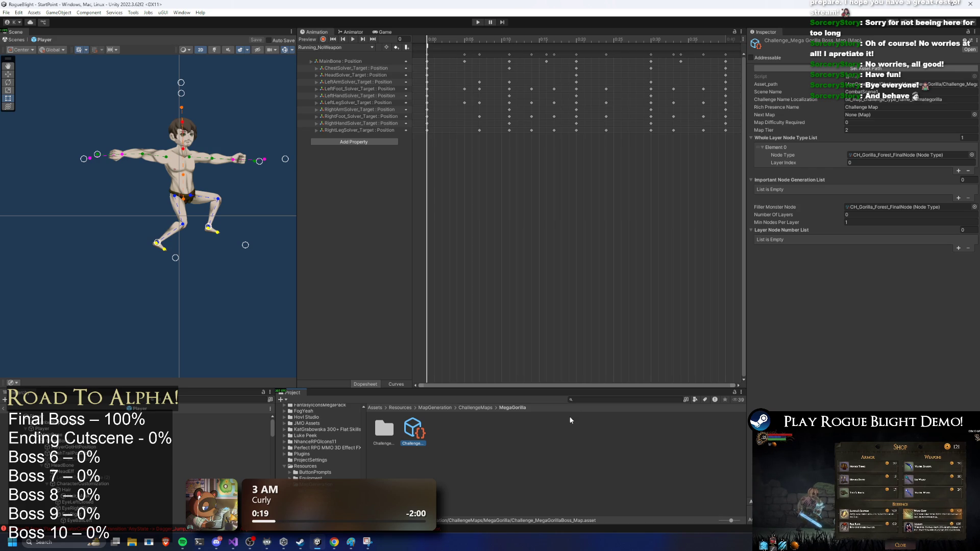
pyautogui.click(581, 400)
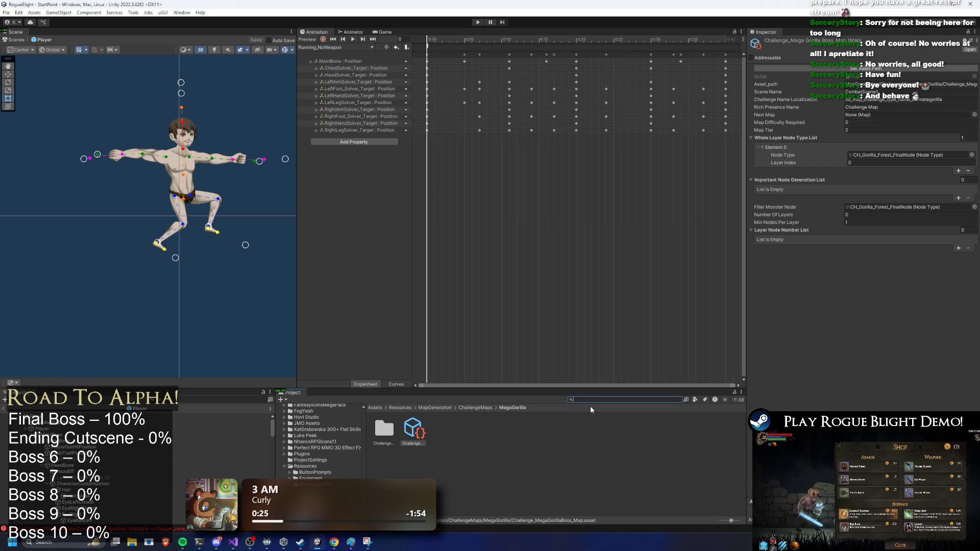
pyautogui.click(215, 416)
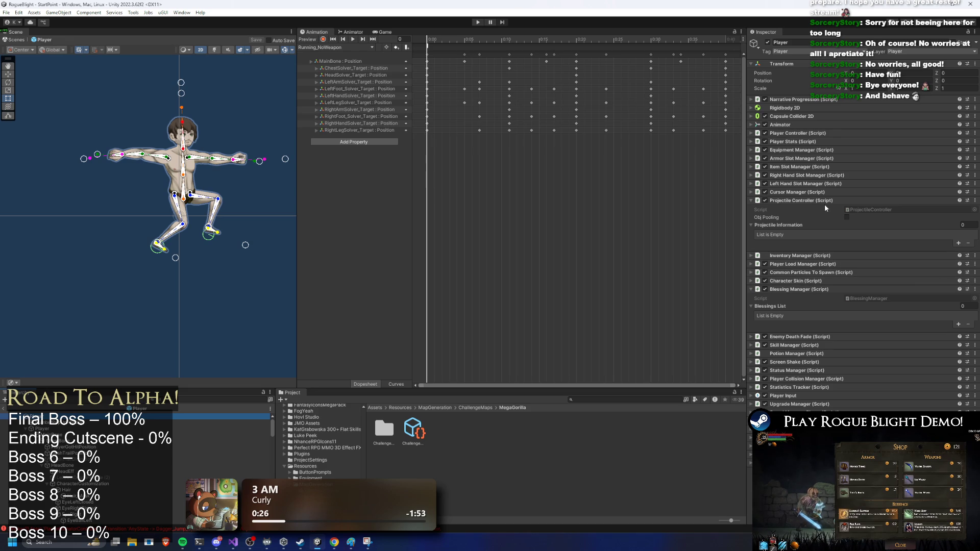
# Collapse Blessing Manager and Projectile Controller, expand Inventory Manager, and check its owned armament list object.
pyautogui.click(825, 290)
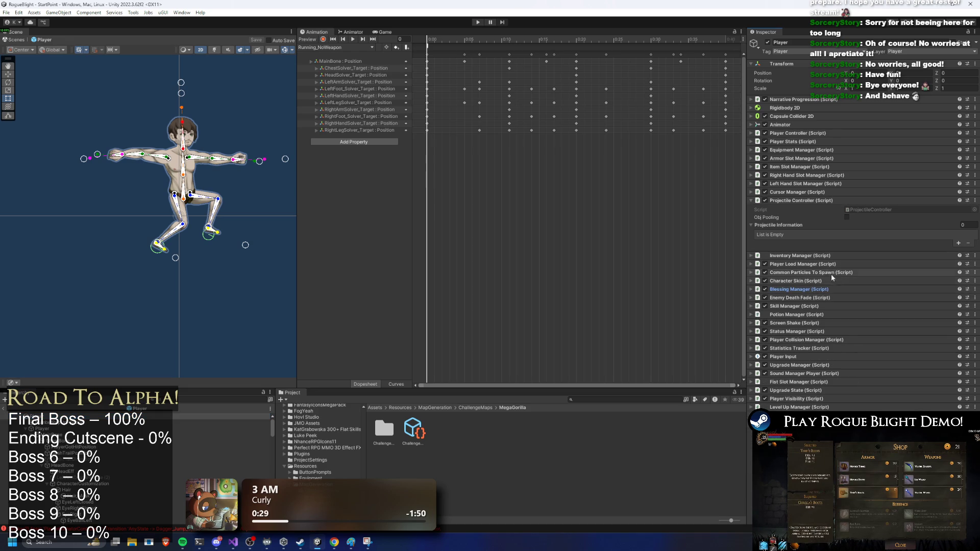
pyautogui.click(822, 200)
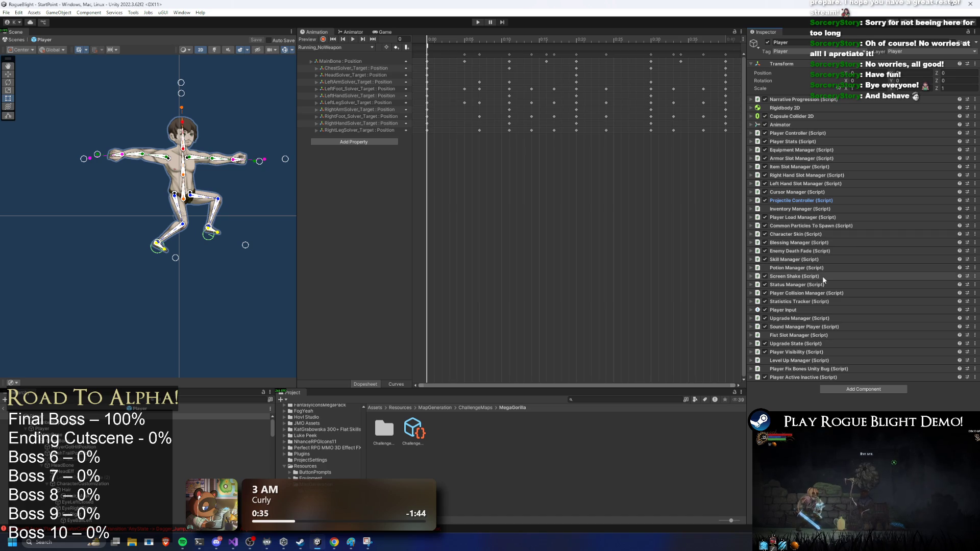
pyautogui.click(816, 209)
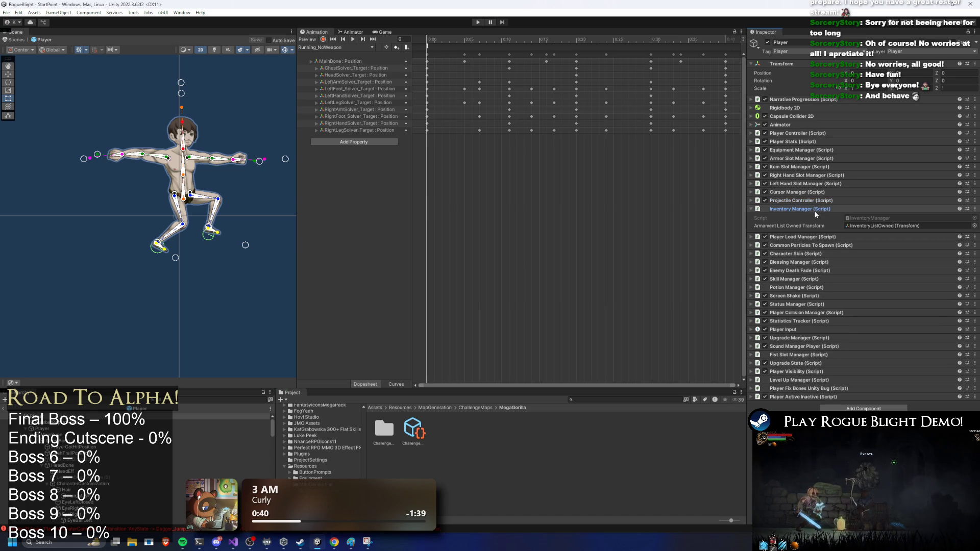
pyautogui.click(884, 224)
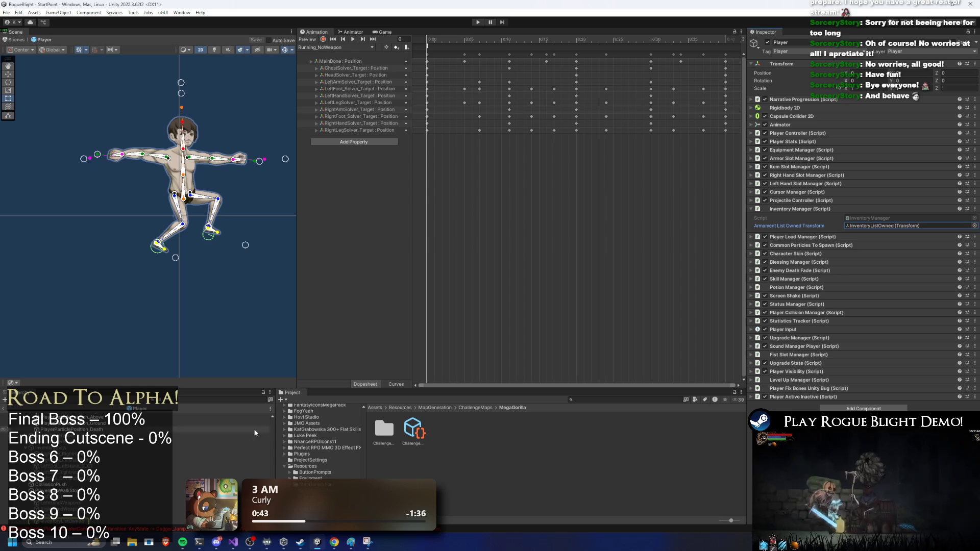
pyautogui.click(61, 521)
pyautogui.scroll(5, 126, 471)
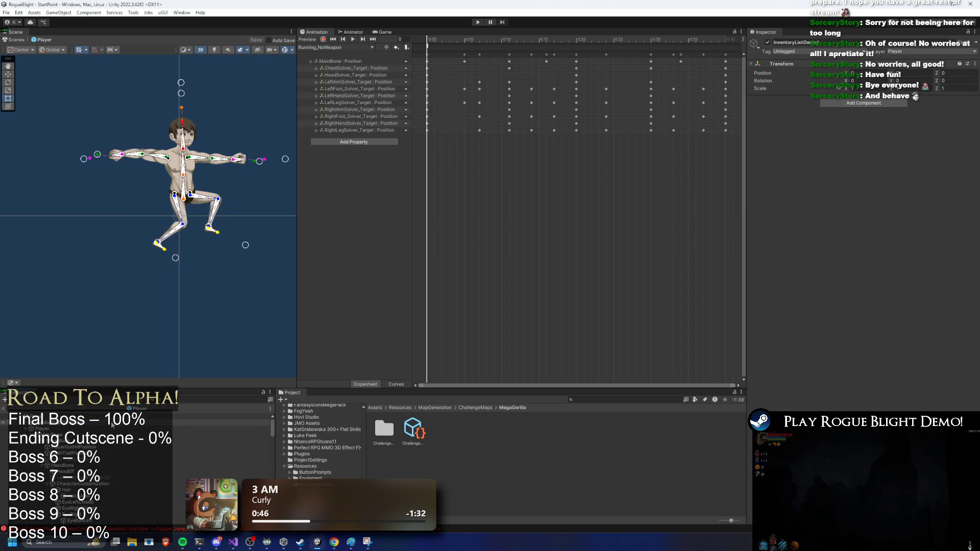
pyautogui.hotkey('ctrl', 'z')
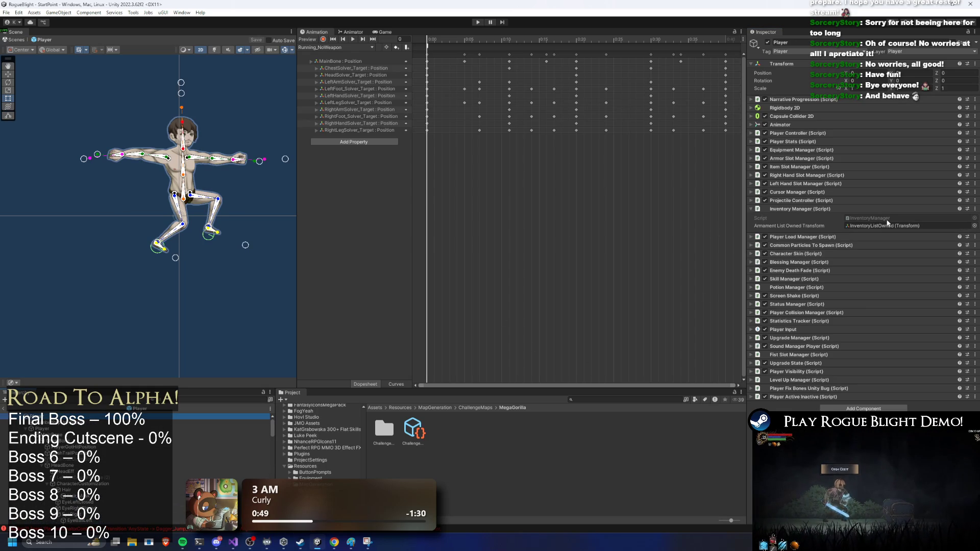
# Ping the Inventory Manager script in Player Equipment and select InventoryListOwned.
pyautogui.click(887, 219)
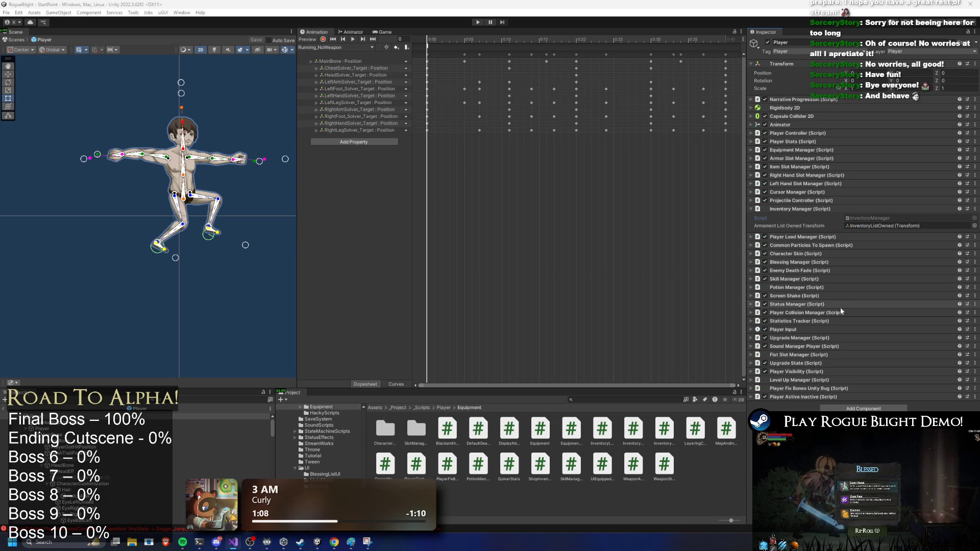
pyautogui.click(875, 225)
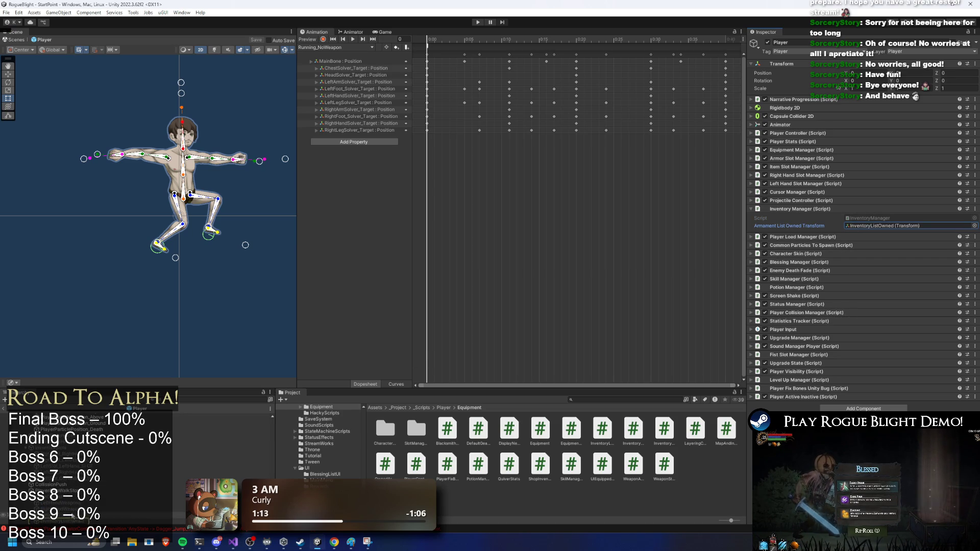
pyautogui.click(75, 522)
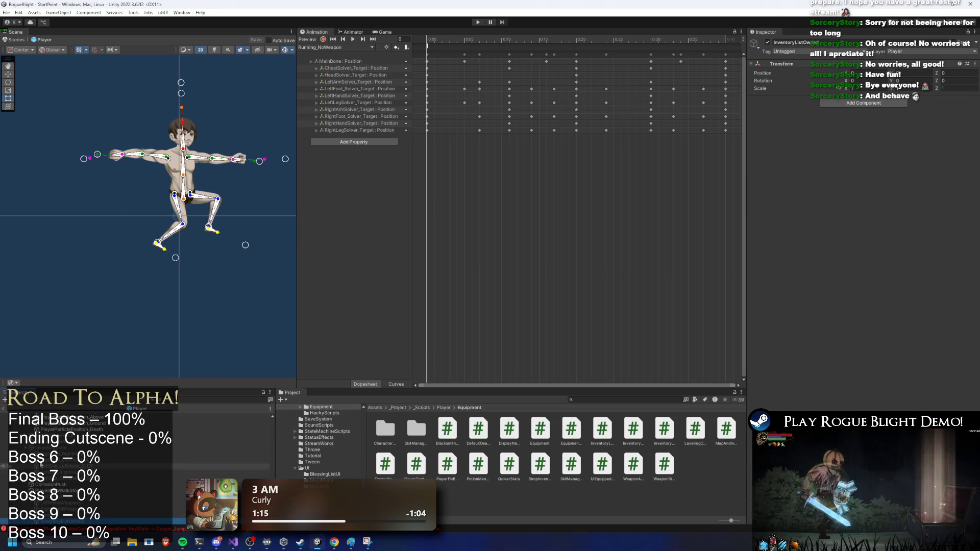
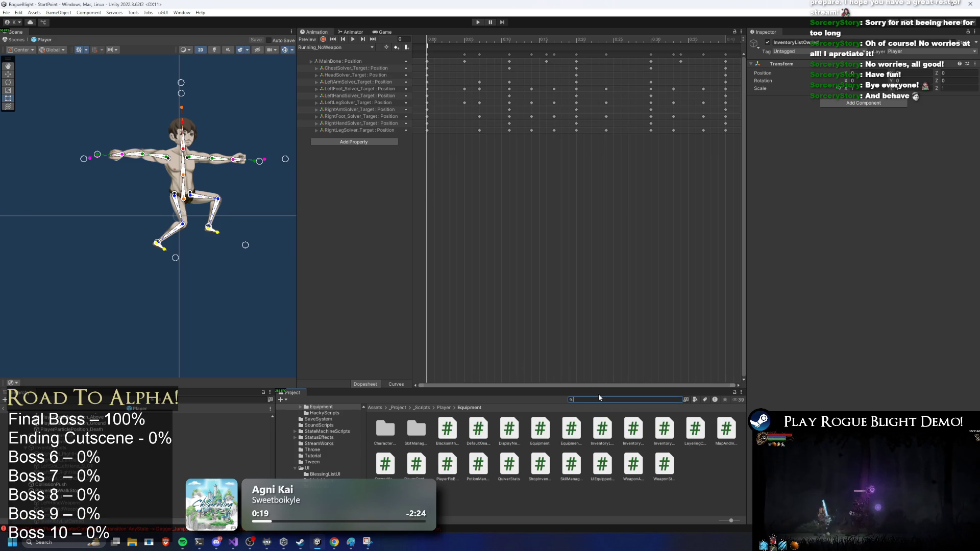
# Search the Project panel for 'scr' and inspect the Headless Creature and Status Creep normal-map assets.
pyautogui.write('m')
pyautogui.press('BackSpace')
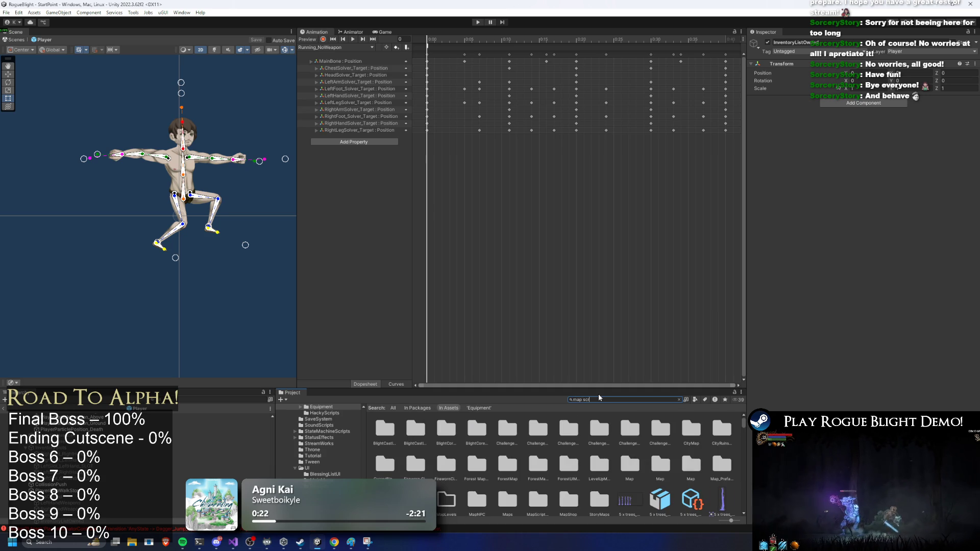
pyautogui.write('scr')
pyautogui.click(484, 432)
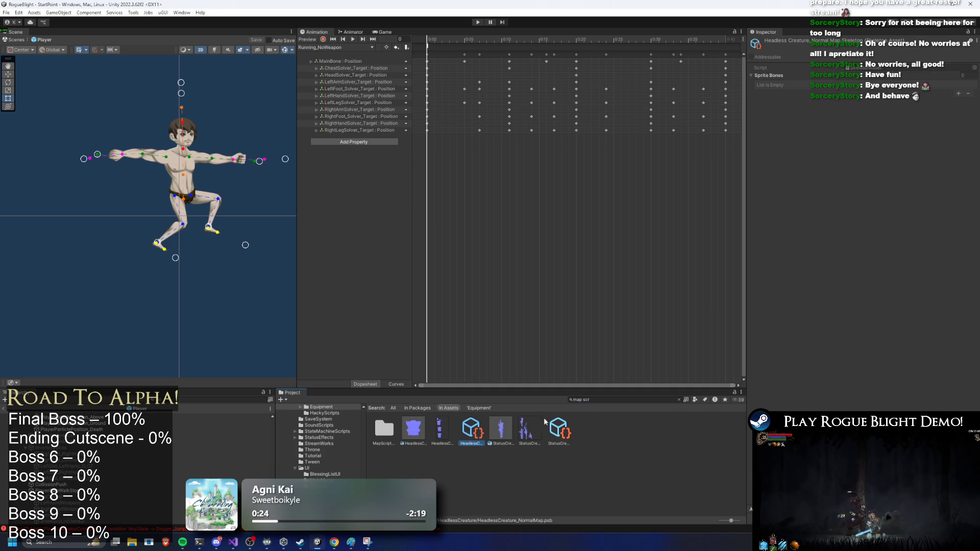
pyautogui.click(564, 425)
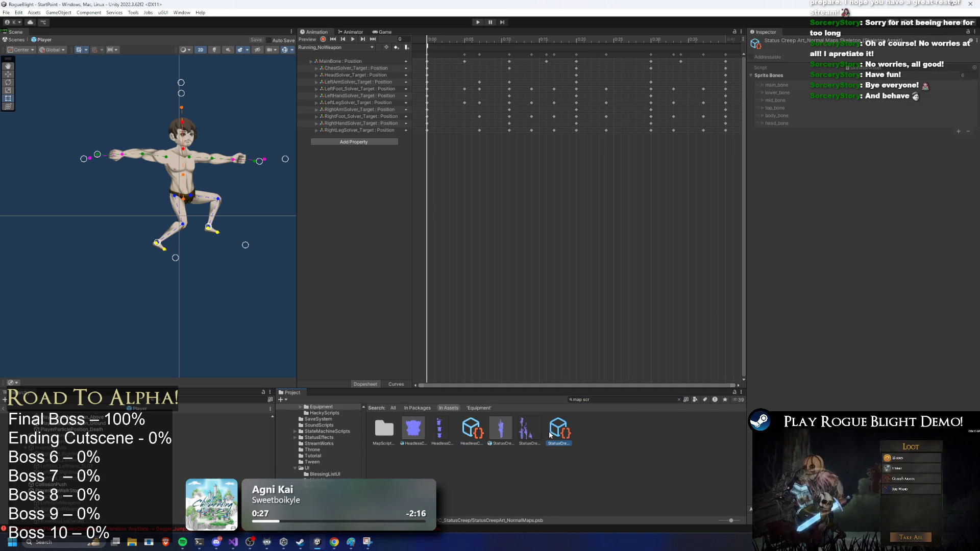
# Search for map assets, inspect Forest_Map, and view the Map script's source code.
pyautogui.click(624, 401)
pyautogui.write('t:forest m')
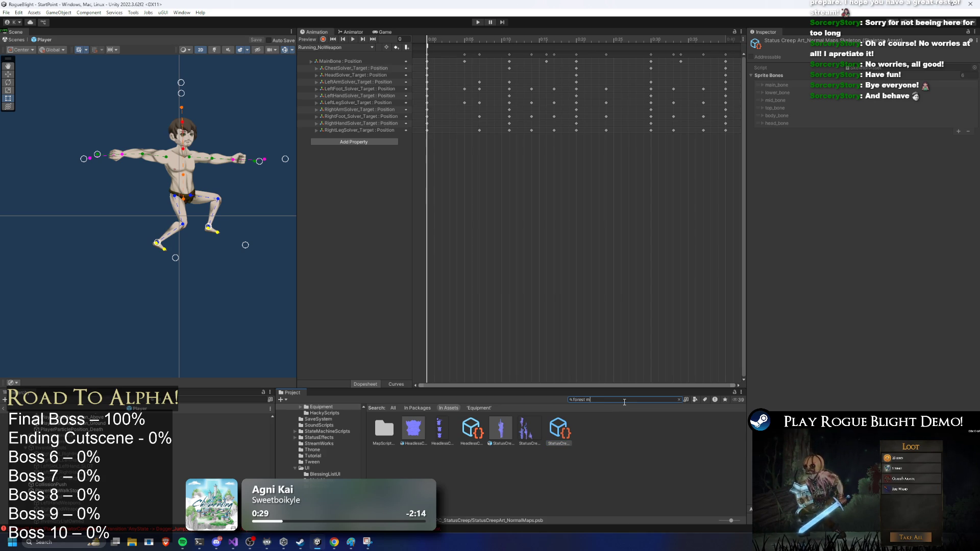
pyautogui.write('ap')
pyautogui.click(556, 430)
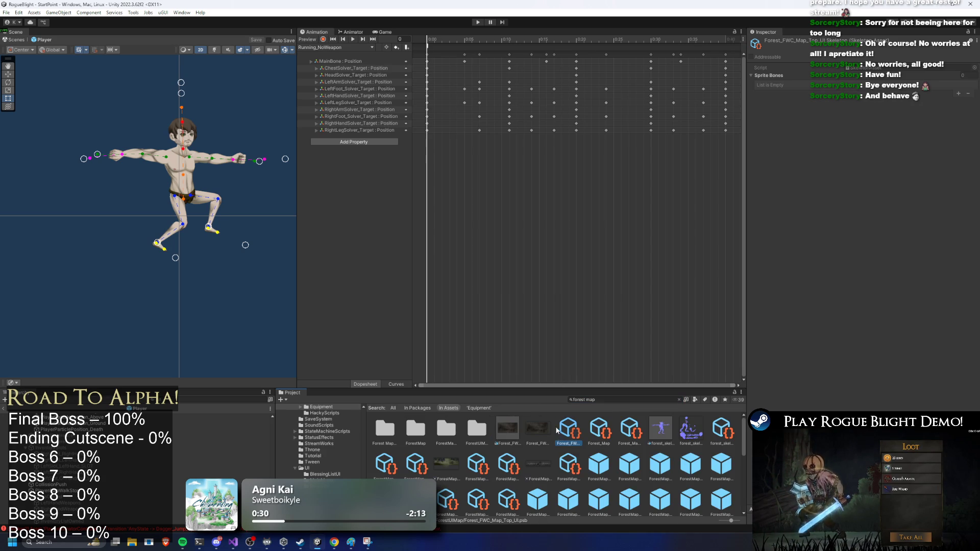
pyautogui.click(598, 430)
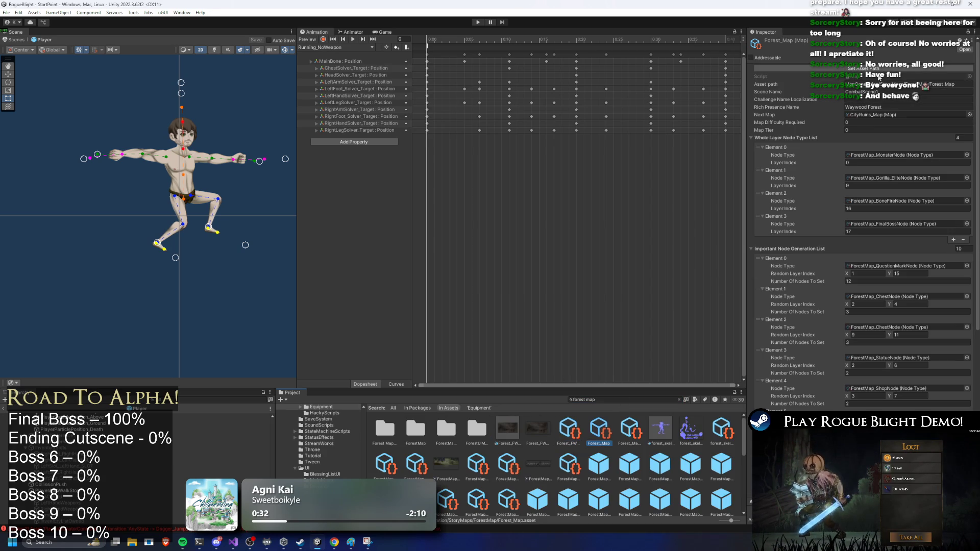
pyautogui.click(413, 429)
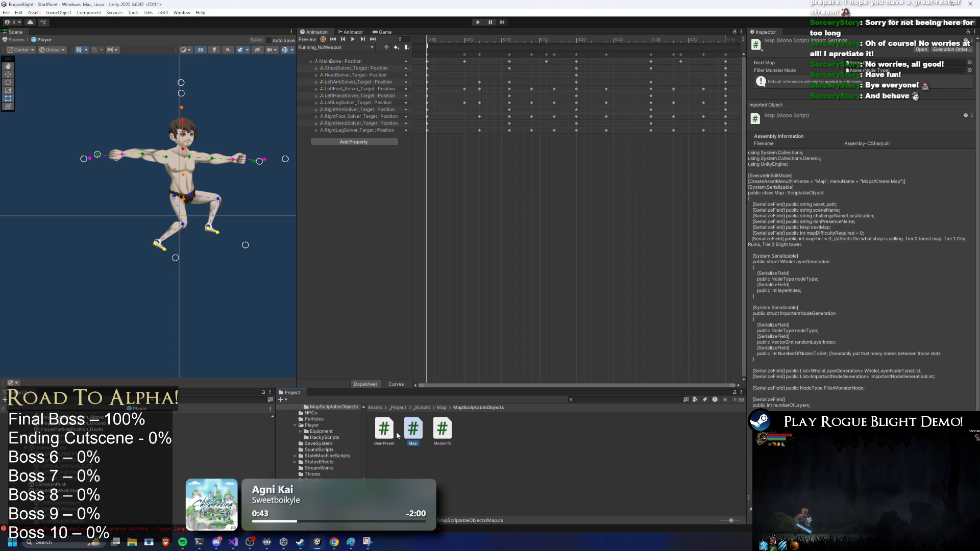
# Select the ModelInfo script in the Project panel.
pyautogui.click(442, 429)
pyautogui.click(418, 431)
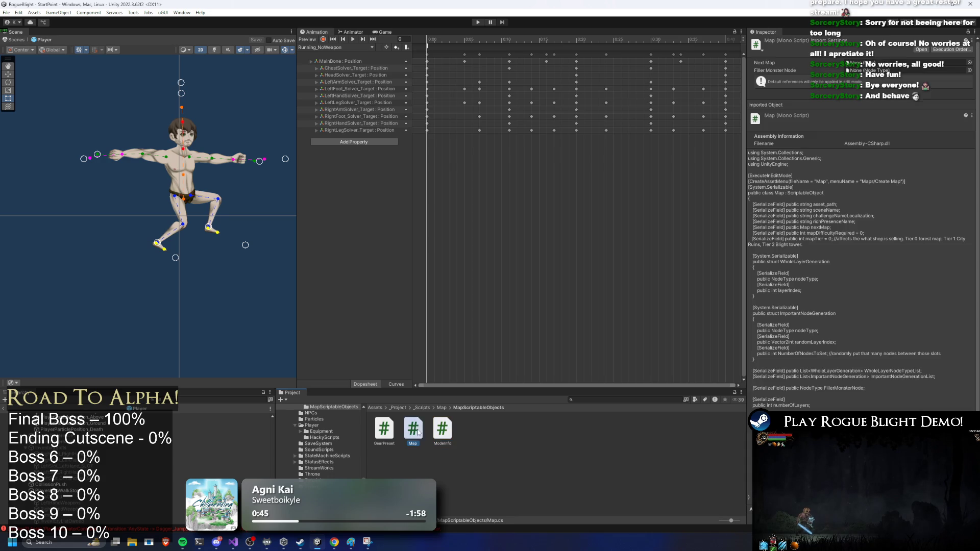
pyautogui.click(482, 445)
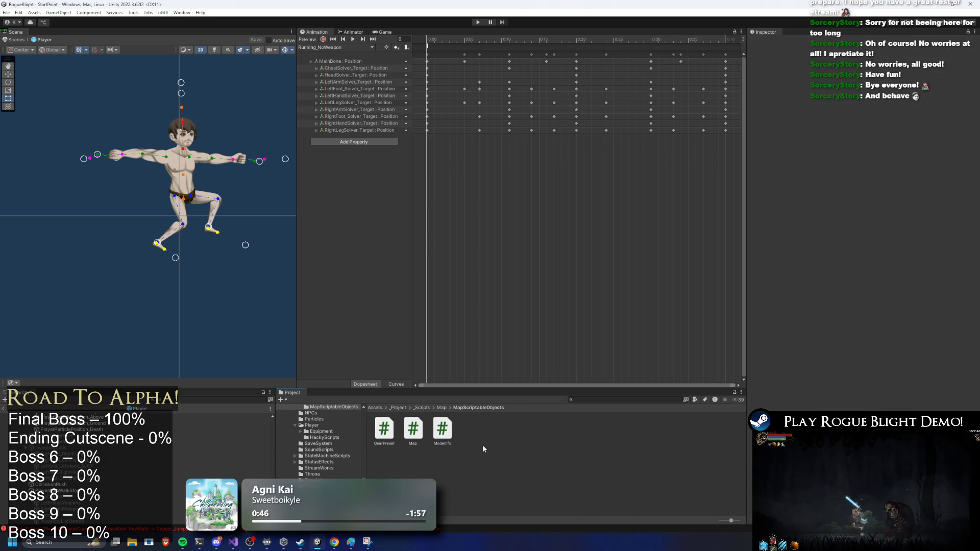
pyautogui.click(445, 434)
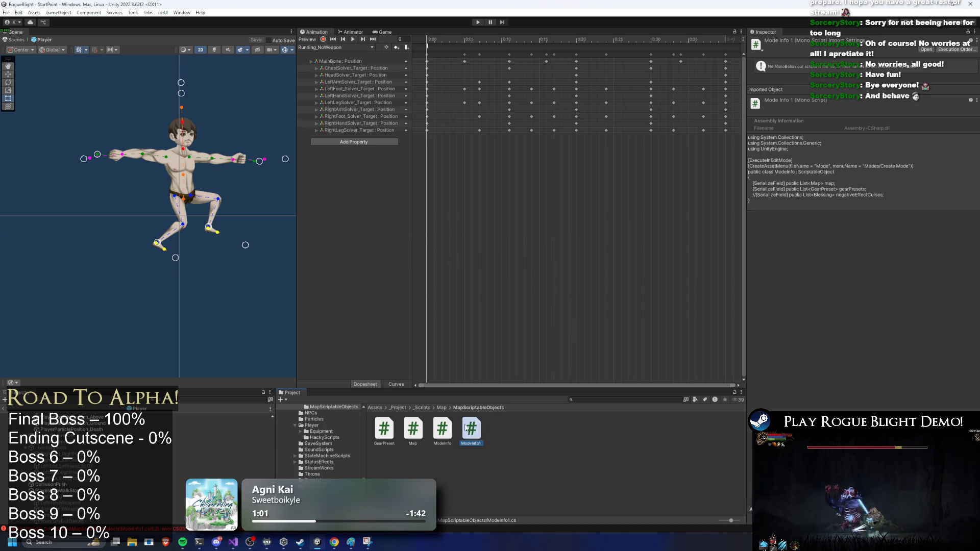
# Rename the ModelInfo1 copy to ChallengeMapItem.
pyautogui.rightClick(470, 430)
pyautogui.click(493, 217)
pyautogui.write('ChallengeMas')
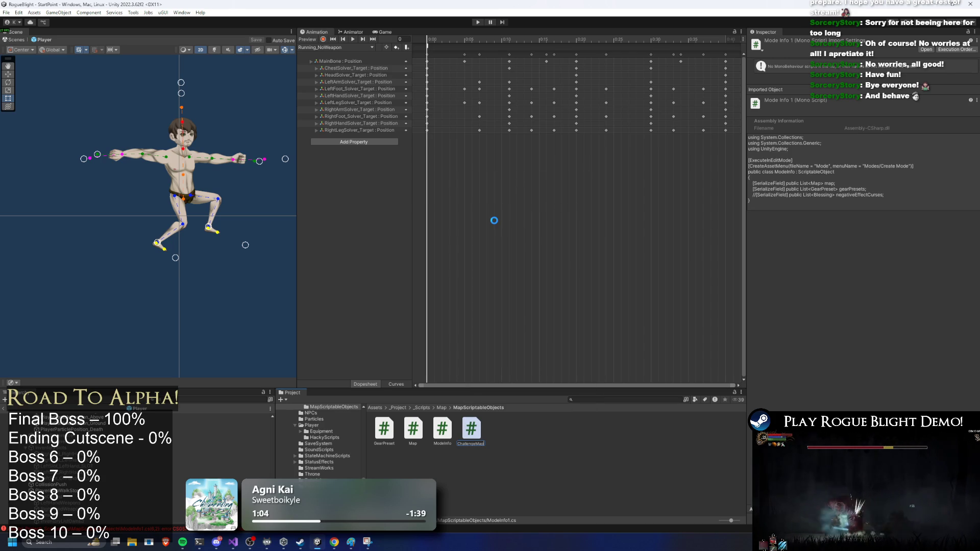
pyautogui.press('Return')
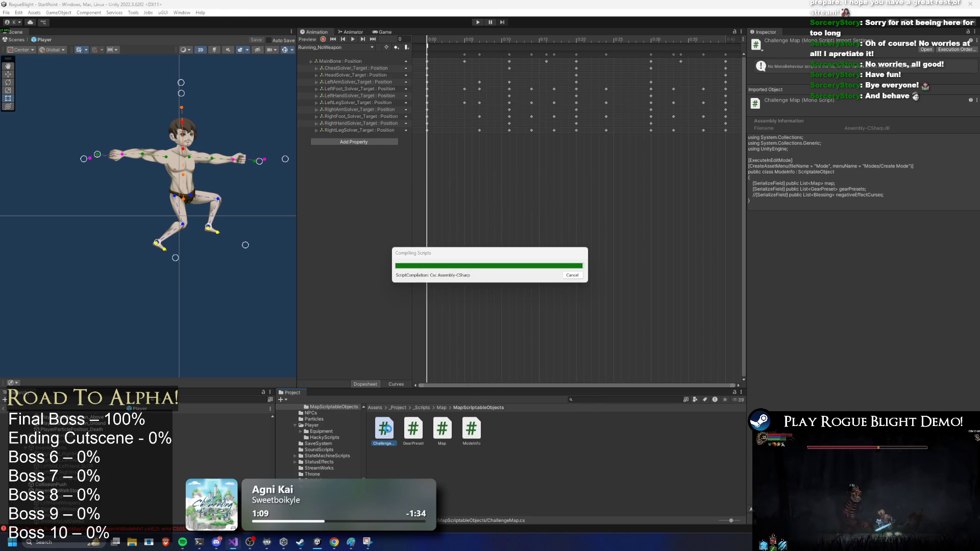
pyautogui.rightClick(392, 425)
pyautogui.click(418, 214)
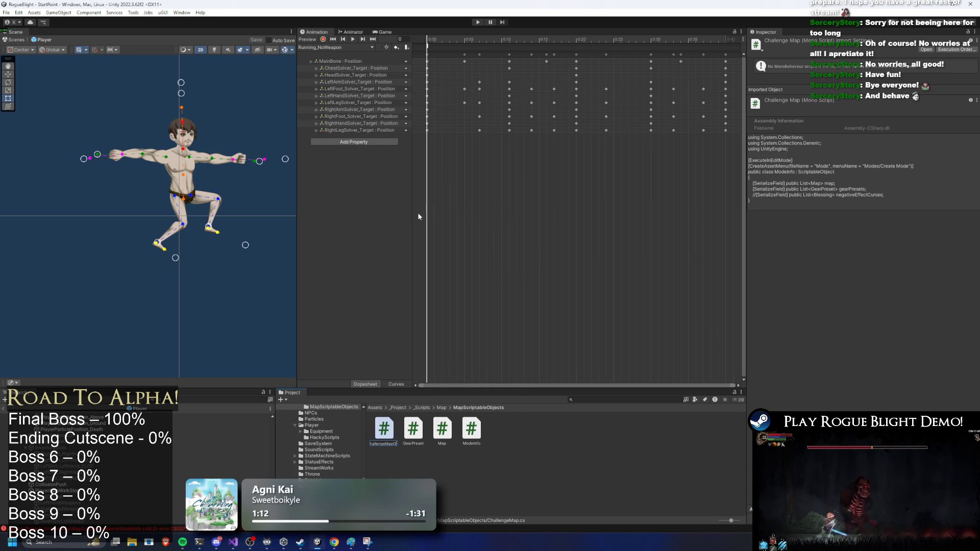
pyautogui.press('Escape')
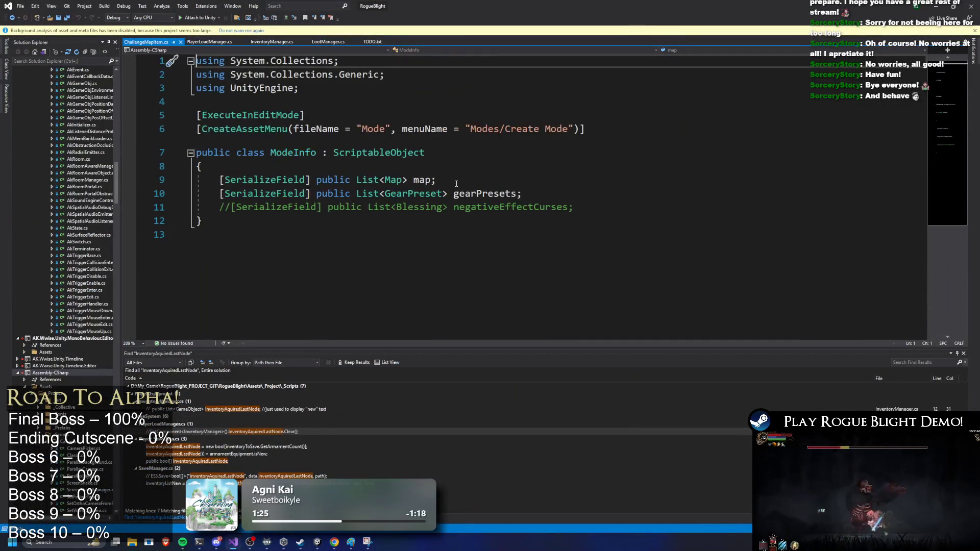
# Change the CreateAssetMenu file name word to 'Map' and the menu path folder to 'Maps'.
pyautogui.click(361, 129)
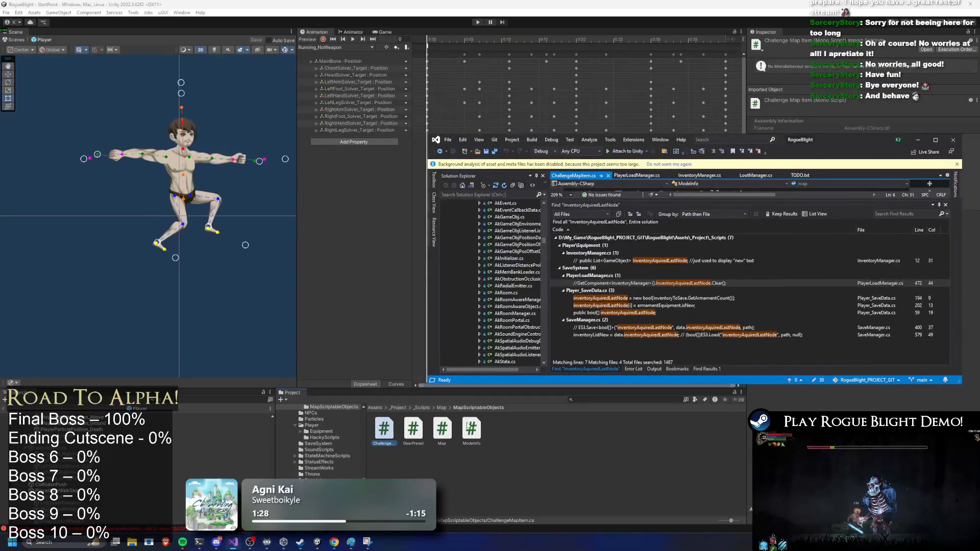
pyautogui.click(442, 428)
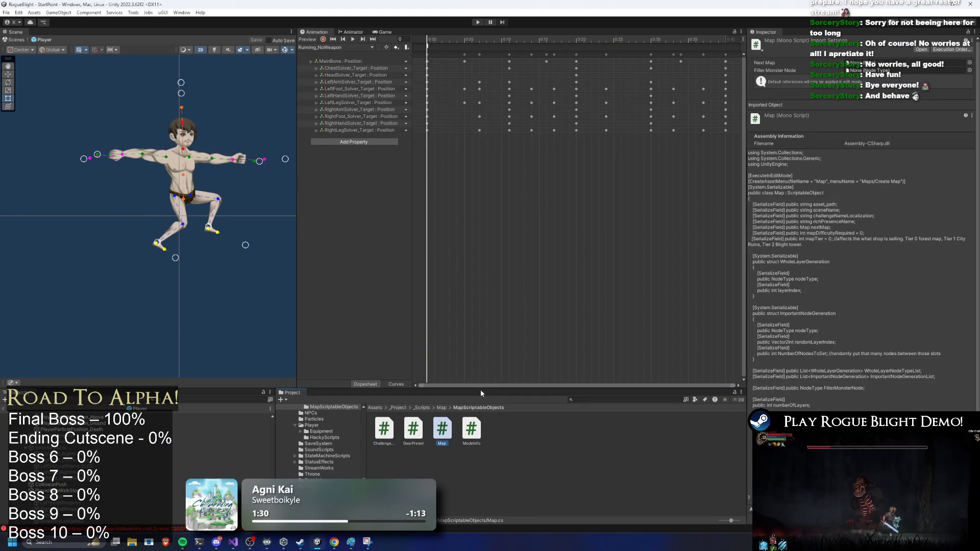
pyautogui.hotkey('alt', 'Tab')
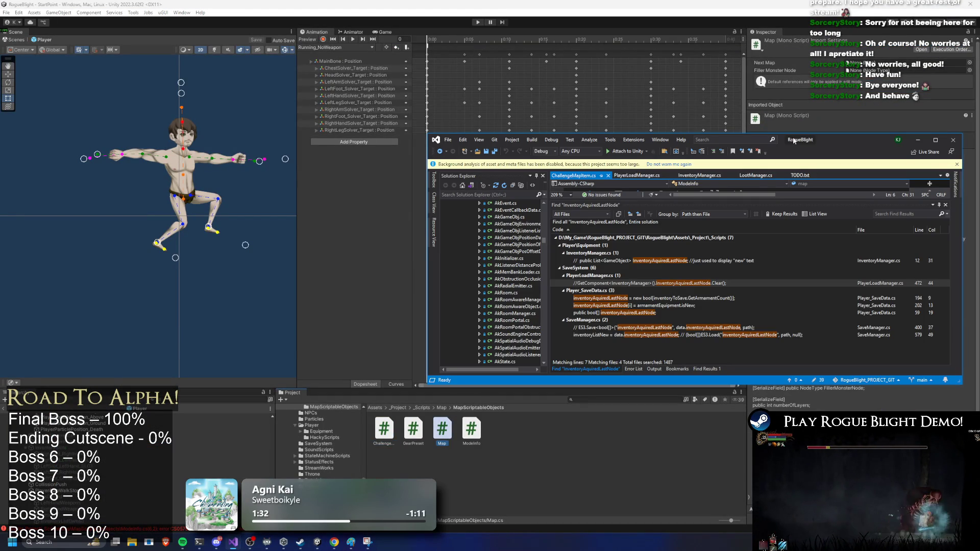
pyautogui.moveTo(864, 143)
pyautogui.mouseDown()
pyautogui.moveTo(589, 246)
pyautogui.moveTo(534, 215)
pyautogui.moveTo(540, 210)
pyautogui.moveTo(441, 1)
pyautogui.mouseUp()
pyautogui.doubleClick(372, 128)
pyautogui.press('BackSpace')
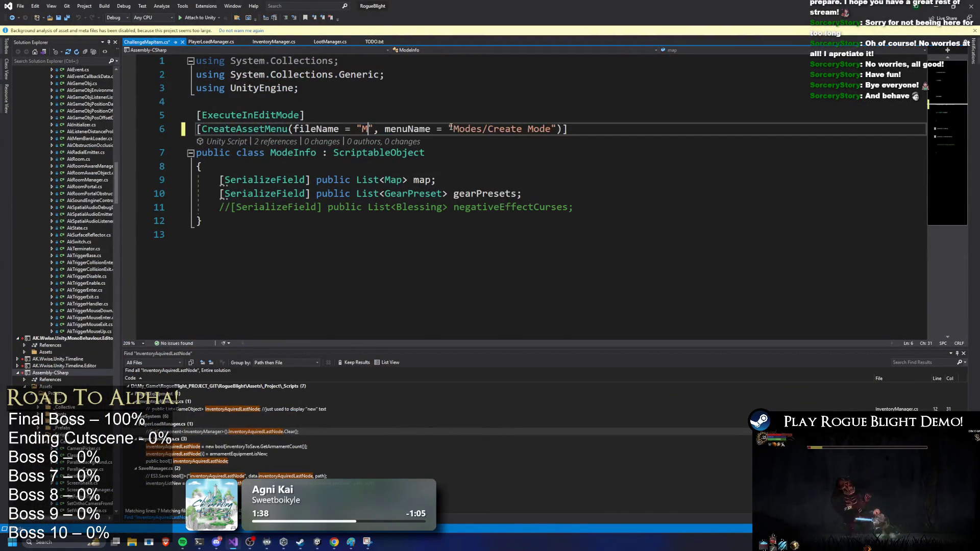
pyautogui.write('Map')
pyautogui.doubleClick(477, 129)
pyautogui.write('Maps')
# Set fileName to 'Challenge Map Item' and menuName to 'Maps/Create Challenge Map Item'.
pyautogui.click(363, 128)
pyautogui.write('Challenge Map')
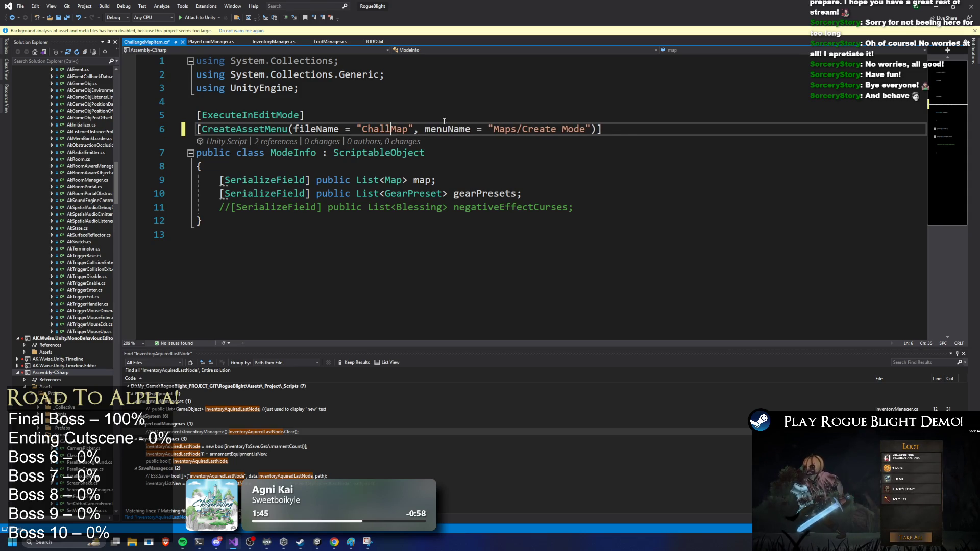
pyautogui.write(' Ityem')
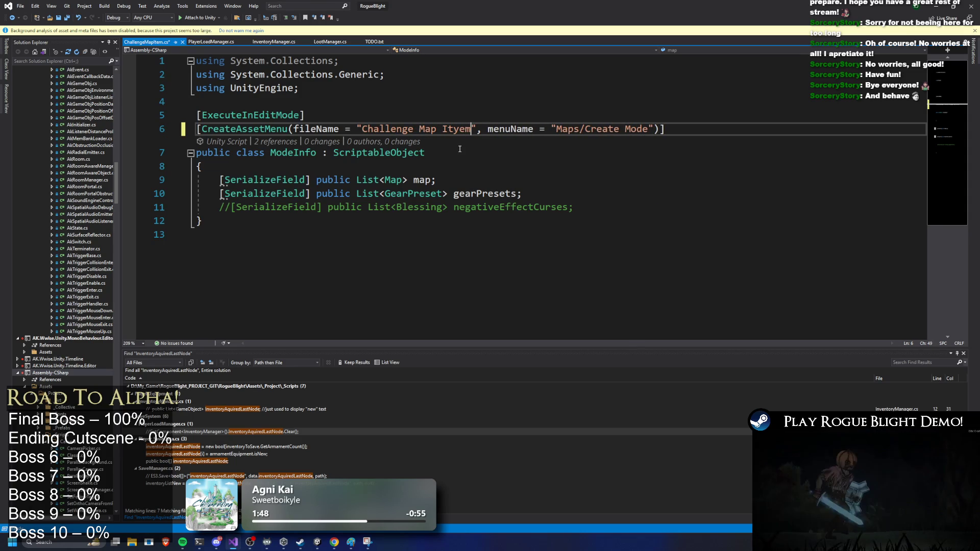
pyautogui.press('Left')
pyautogui.press('Left')
pyautogui.press('BackSpace')
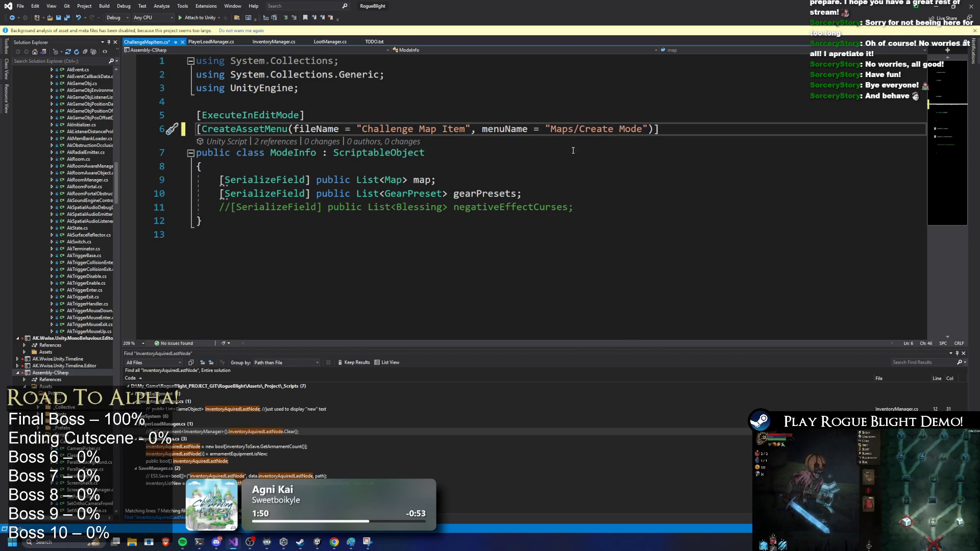
pyautogui.doubleClick(631, 128)
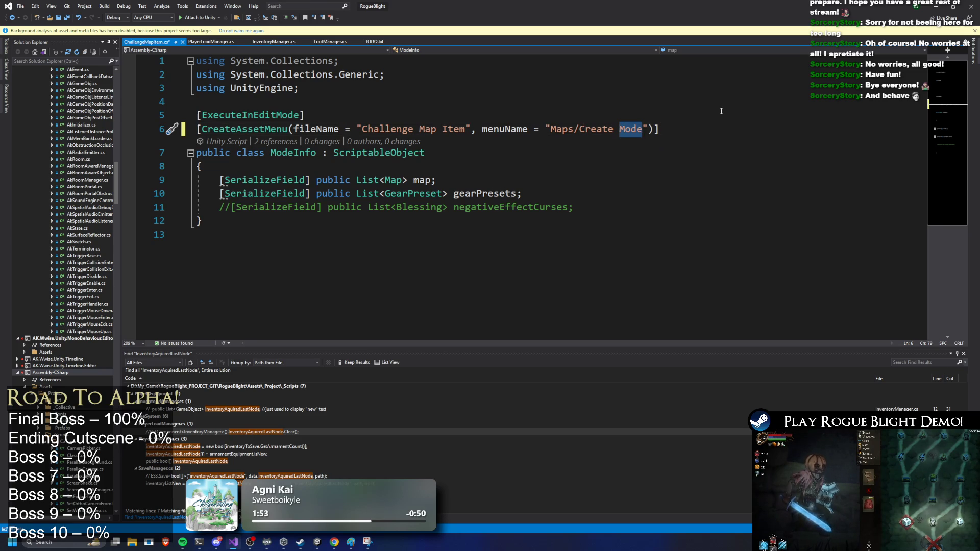
pyautogui.write('Challnege')
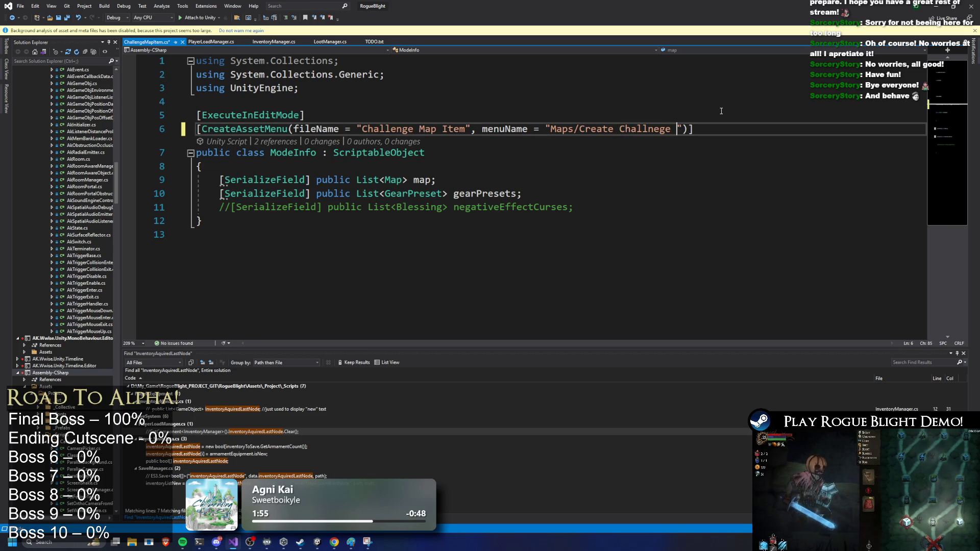
pyautogui.press('BackSpace')
pyautogui.press('BackSpace')
pyautogui.press('BackSpace')
pyautogui.press('BackSpace')
pyautogui.write('enge Map Item')
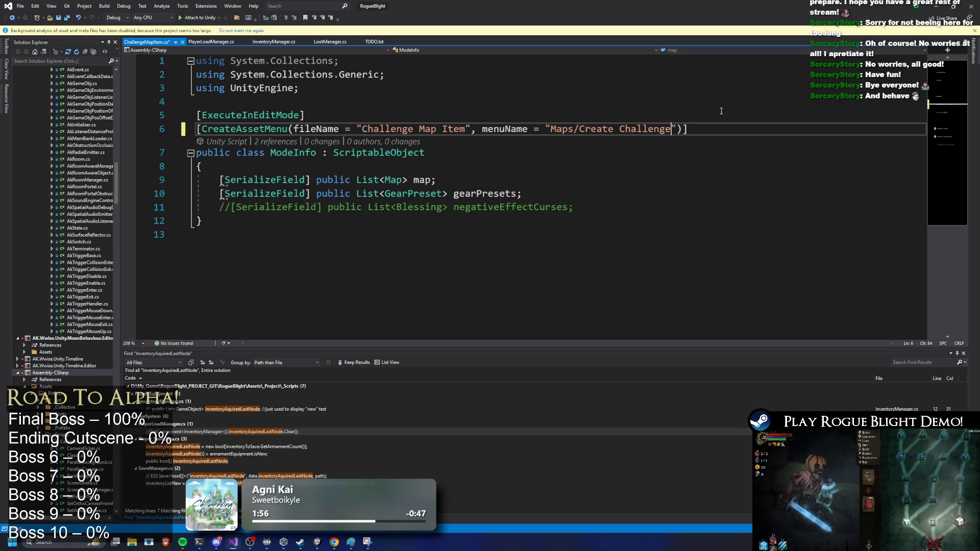
# Turn the List<Map> and List<GearPreset> fields into single fields and delete the curse line.
pyautogui.doubleClick(367, 180)
pyautogui.press('Delete')
pyautogui.press('Delete')
pyautogui.press('Right')
pyautogui.press('Right')
pyautogui.press('Right')
pyautogui.press('Delete')
pyautogui.doubleClick(368, 193)
pyautogui.press('Delete')
pyautogui.press('Delete')
pyautogui.hotkey('ctrl', 'shift', 'Right')
pyautogui.press('Delete')
pyautogui.press('End')
pyautogui.hotkey('shift', 'Down')
pyautogui.hotkey('shift', 'End')
pyautogui.press('Delete')
# Add a blank line after the class brace and peek at the Map class definition.
pyautogui.click(373, 167)
pyautogui.press('Return')
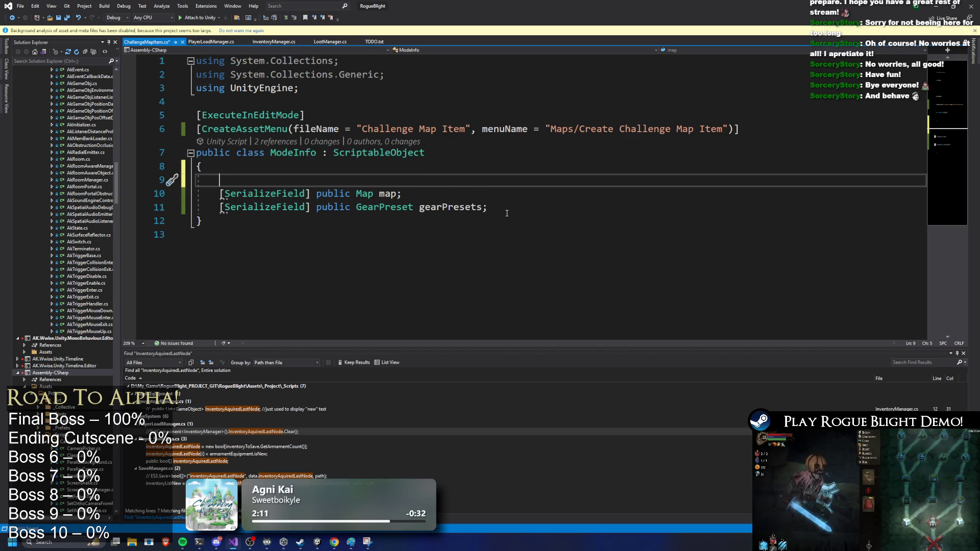
pyautogui.rightClick(357, 195)
pyautogui.click(403, 237)
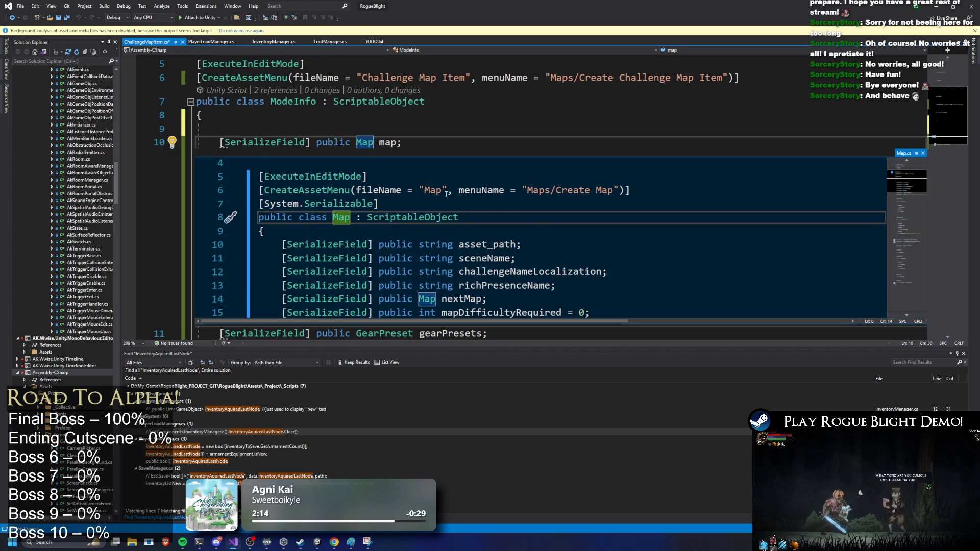
pyautogui.scroll(-1, 445, 194)
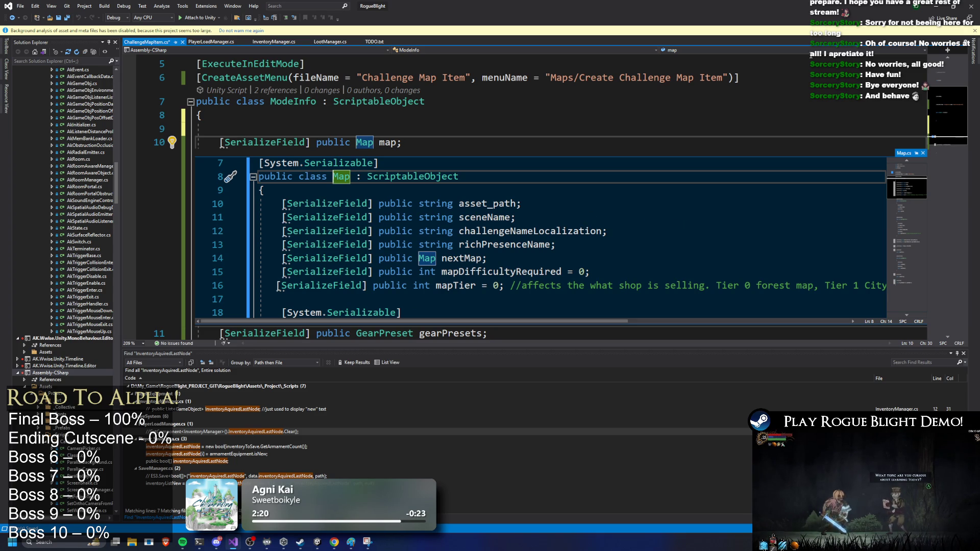
pyautogui.hotkey('alt', 'Tab')
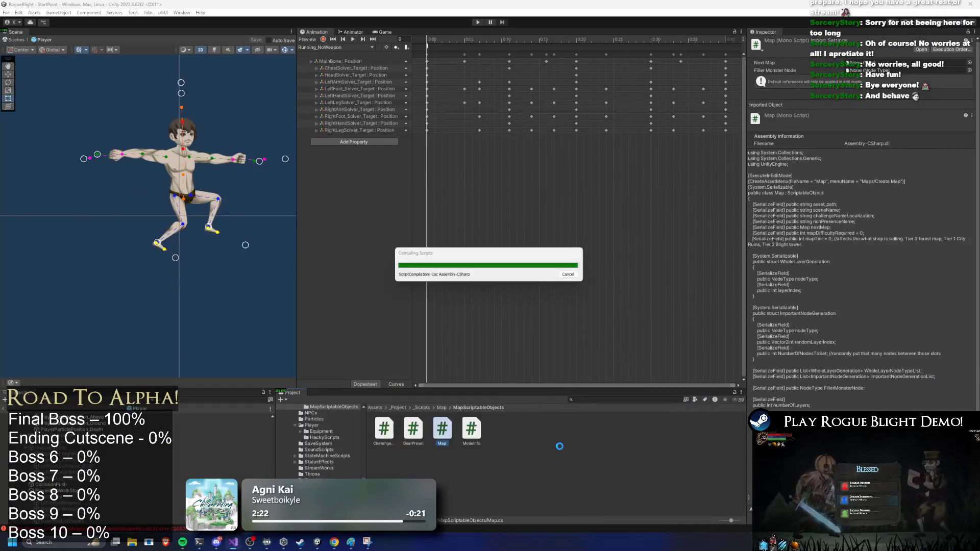
# Search the Project window for 'forest map' and inspect the Forest_Map asset's fields.
pyautogui.click(604, 402)
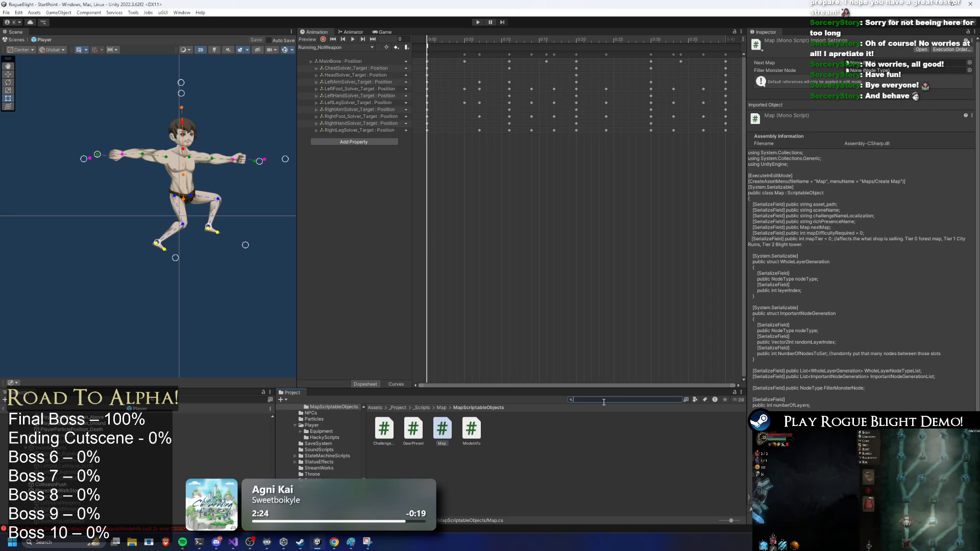
pyautogui.click(384, 429)
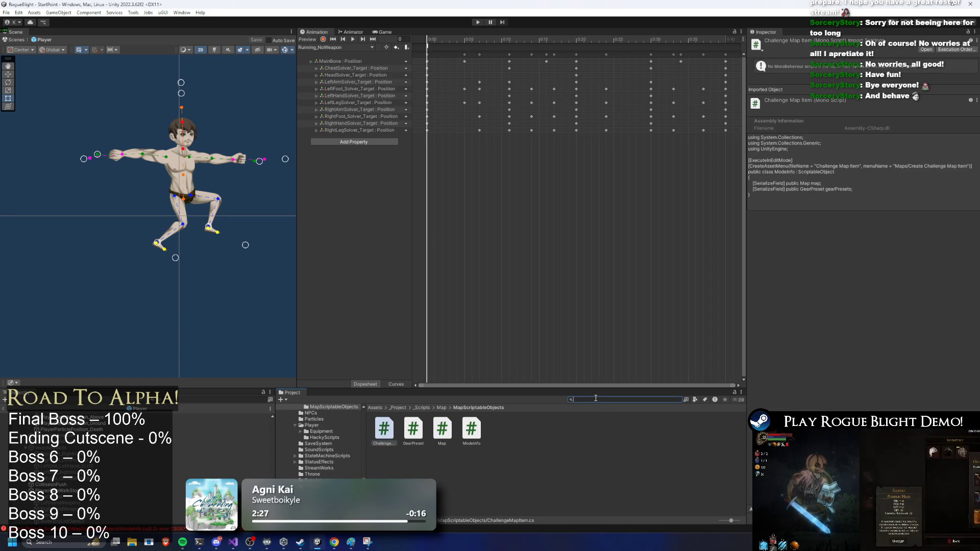
pyautogui.write('forest map')
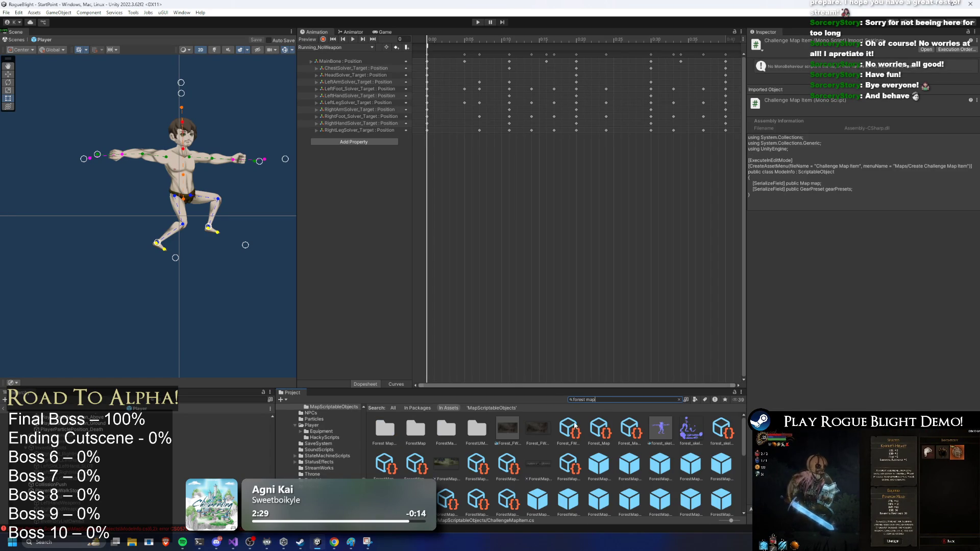
pyautogui.click(570, 465)
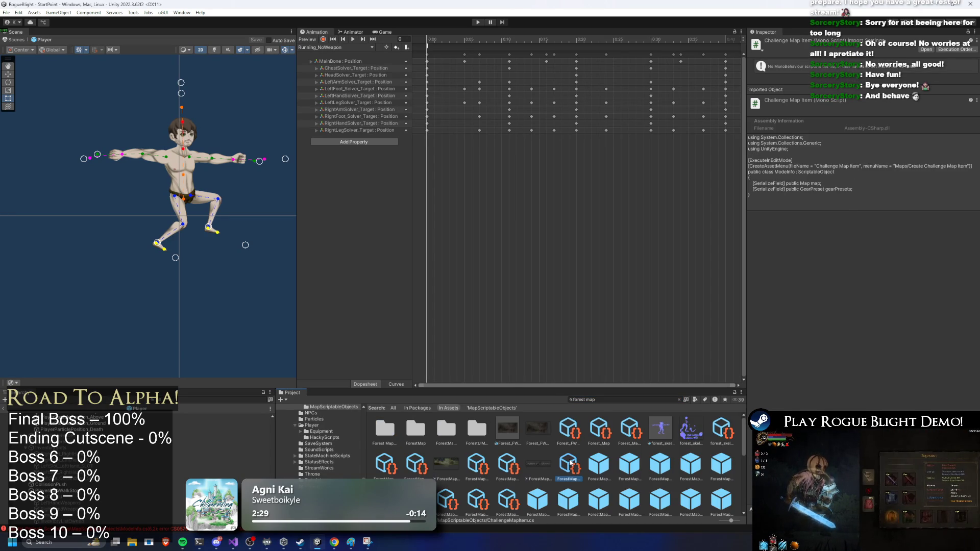
pyautogui.click(572, 426)
pyautogui.click(599, 429)
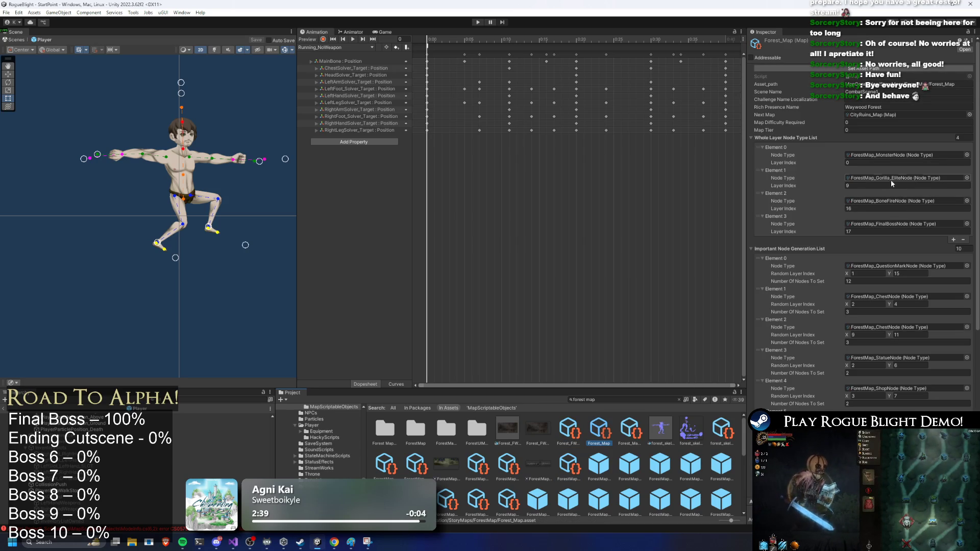
# Search 'boss rush', inspect Challenge_Boss_Rush2_Map(Part1), and open its Map script in Visual Studio.
pyautogui.click(610, 399)
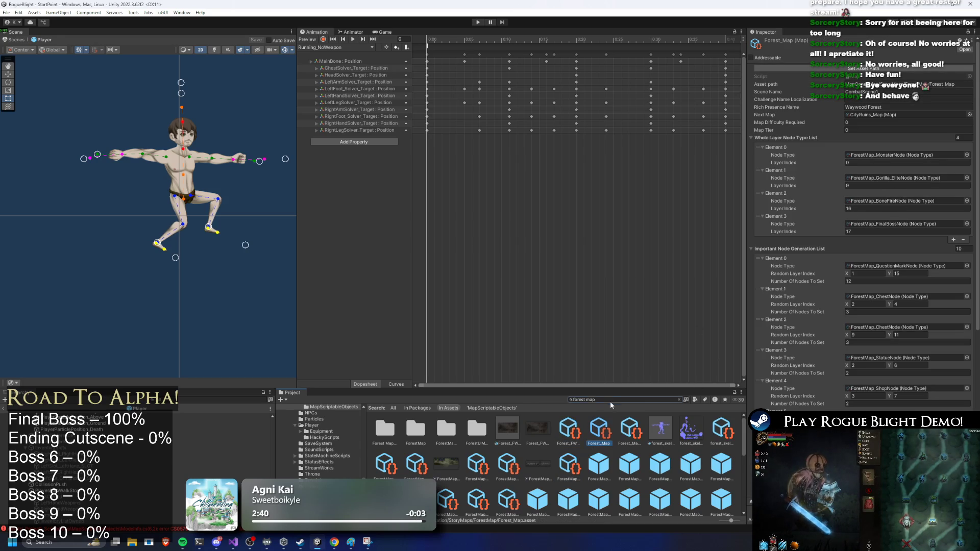
pyautogui.press('BackSpace')
pyautogui.write('boss rush')
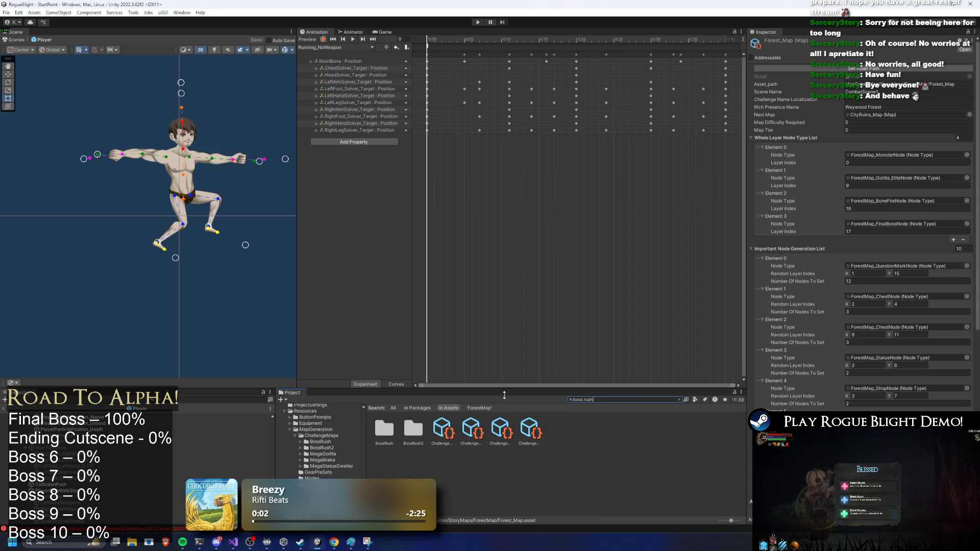
pyautogui.click(443, 427)
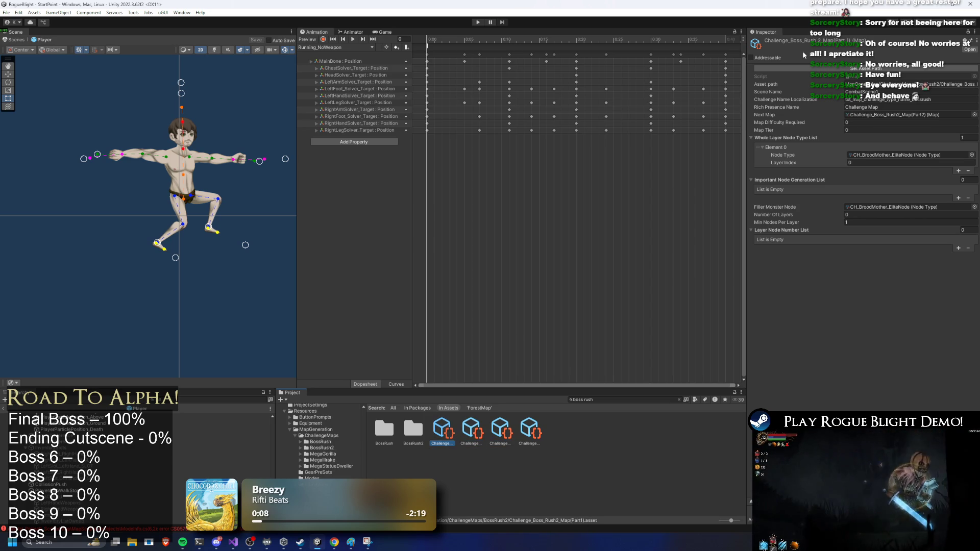
pyautogui.click(918, 76)
pyautogui.hotkey('alt', 'Tab')
pyautogui.moveTo(544, 220); pyautogui.dragTo(218, 224)
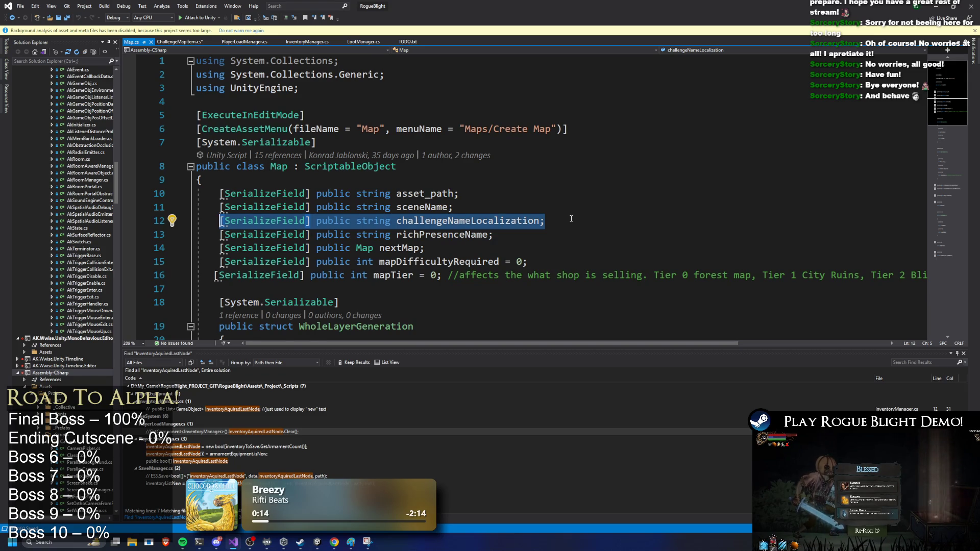
# Peek Map's definition and copy its challengeNameLocalization field line.
pyautogui.hotkey('ctrl', 'Tab')
pyautogui.hotkey('alt', 'F12')
pyautogui.click(469, 196)
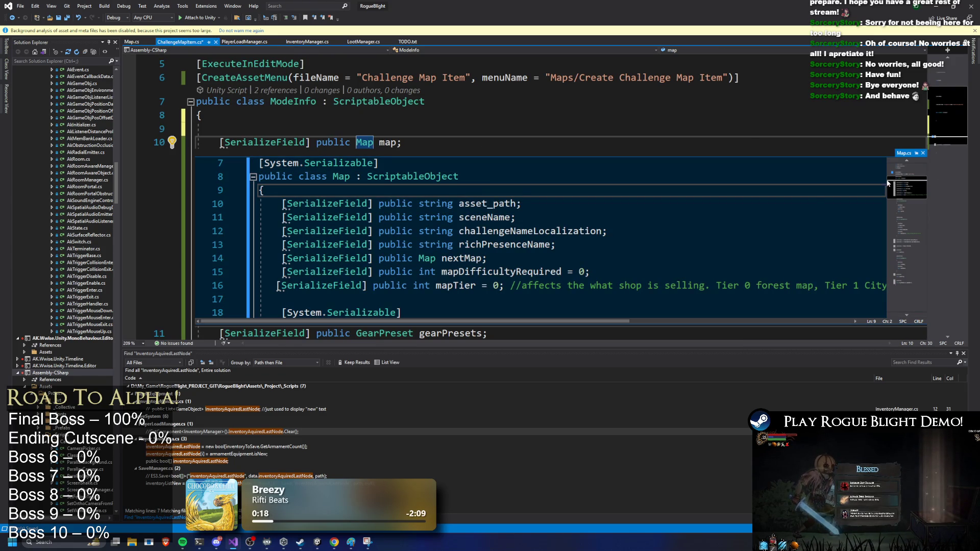
pyautogui.click(522, 204)
pyautogui.moveTo(607, 231)
pyautogui.mouseDown()
pyautogui.moveTo(270, 245)
pyautogui.moveTo(282, 231)
pyautogui.mouseUp()
pyautogui.hotkey('ctrl', 'c')
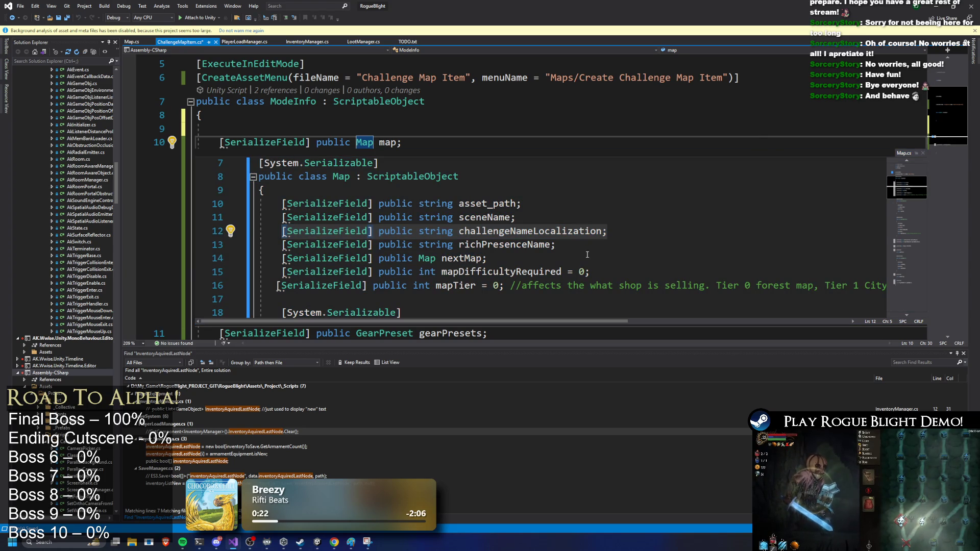
pyautogui.click(525, 230)
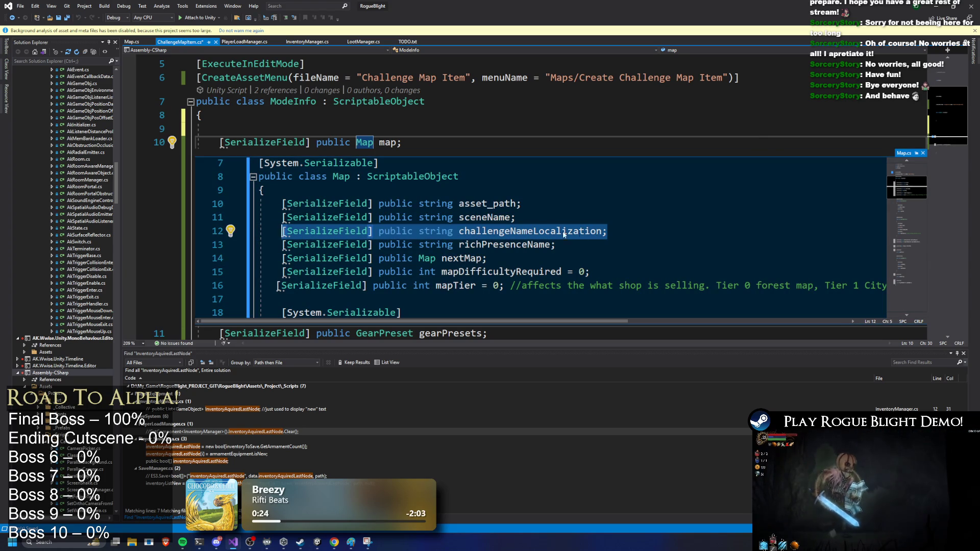
pyautogui.click(654, 228)
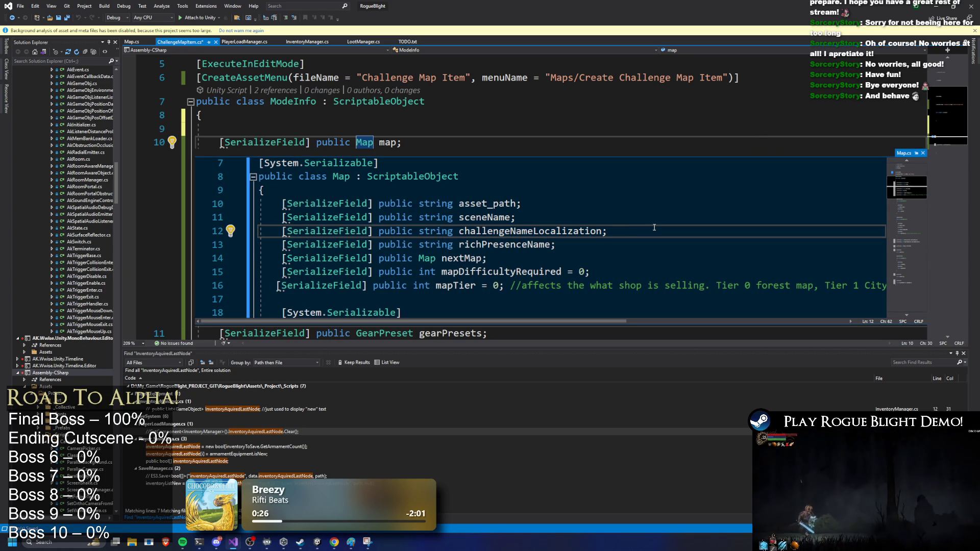
# Paste the field into ChallengeMapItem twice, renaming the copy to challengeDescriptionLocalization.
pyautogui.moveTo(388, 5)
pyautogui.mouseDown()
pyautogui.moveTo(369, 225)
pyautogui.moveTo(383, 247)
pyautogui.moveTo(395, 173)
pyautogui.mouseUp()
pyautogui.doubleClick(394, 173)
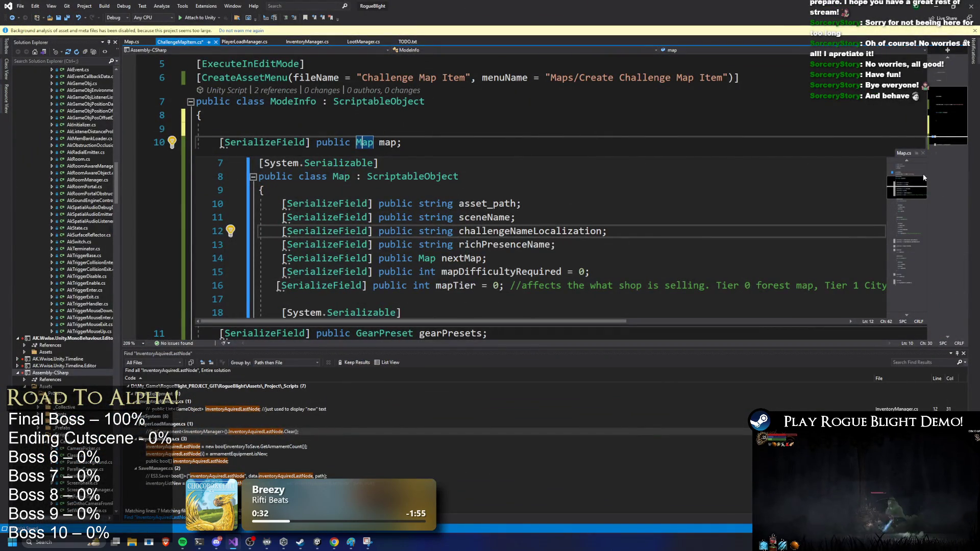
pyautogui.click(922, 152)
pyautogui.press('Up')
pyautogui.hotkey('ctrl', 'v')
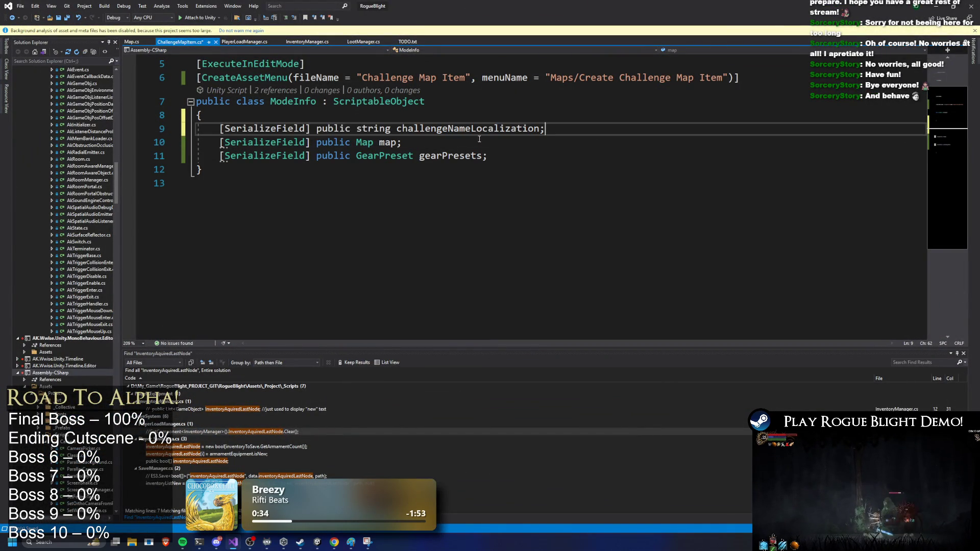
pyautogui.press('Return')
pyautogui.hotkey('ctrl', 'v')
pyautogui.moveTo(470, 142); pyautogui.dragTo(448, 142)
pyautogui.write('Descript')
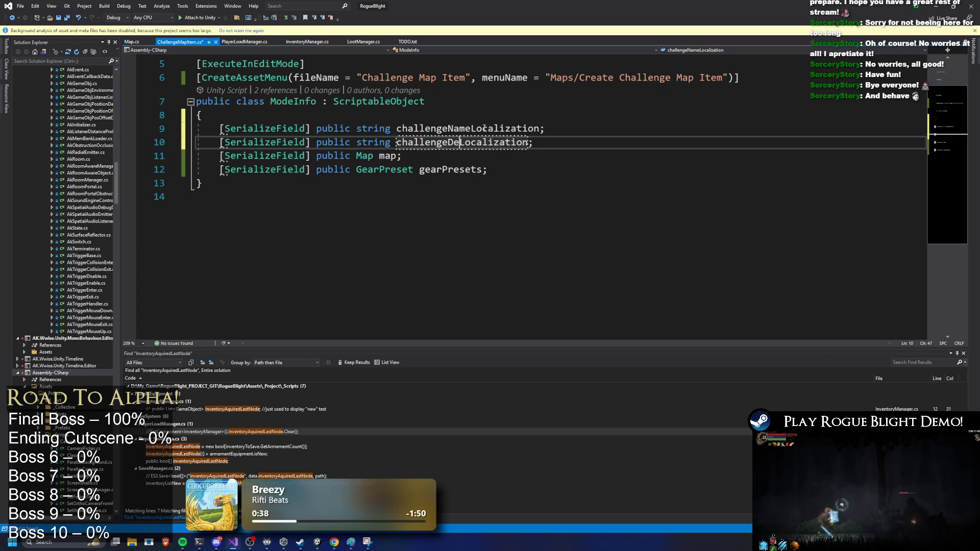
pyautogui.write('ion')
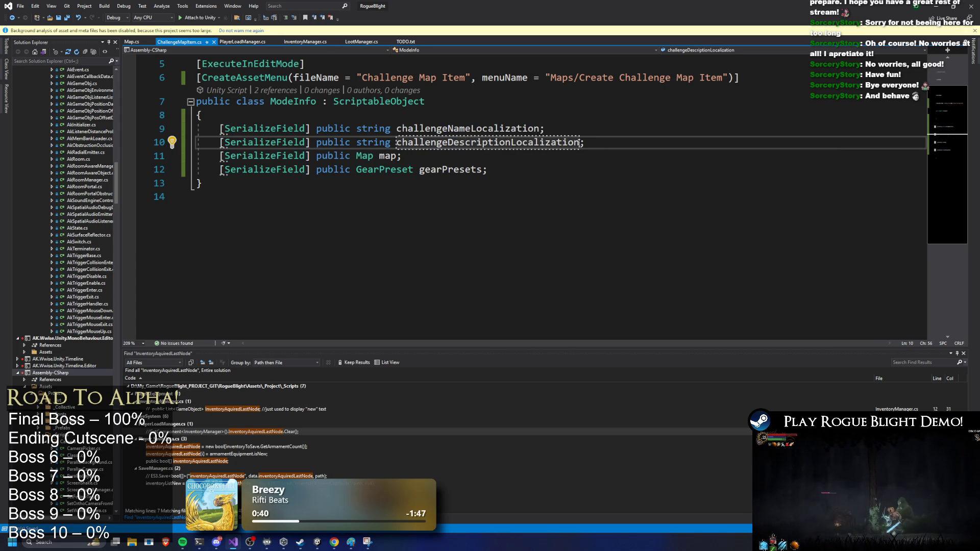
pyautogui.press('Down')
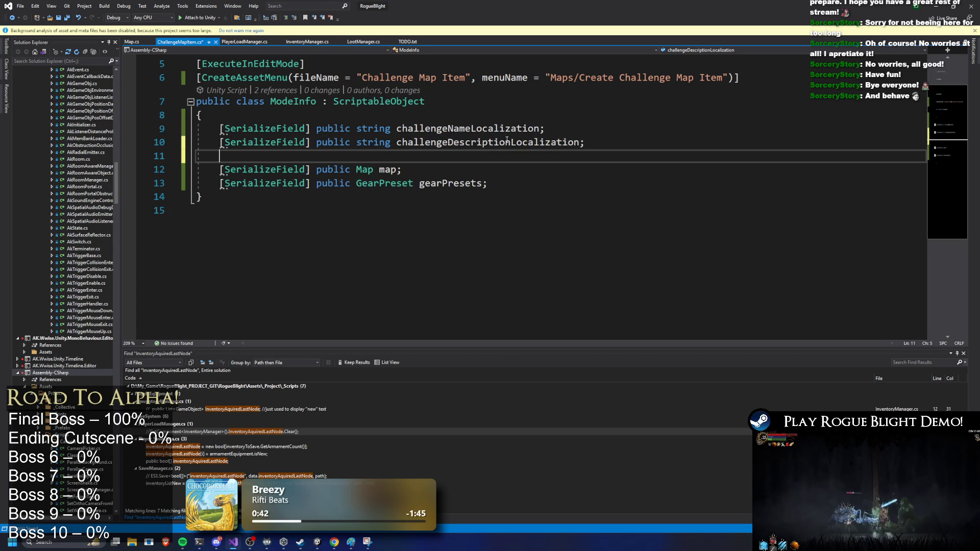
pyautogui.press('Up')
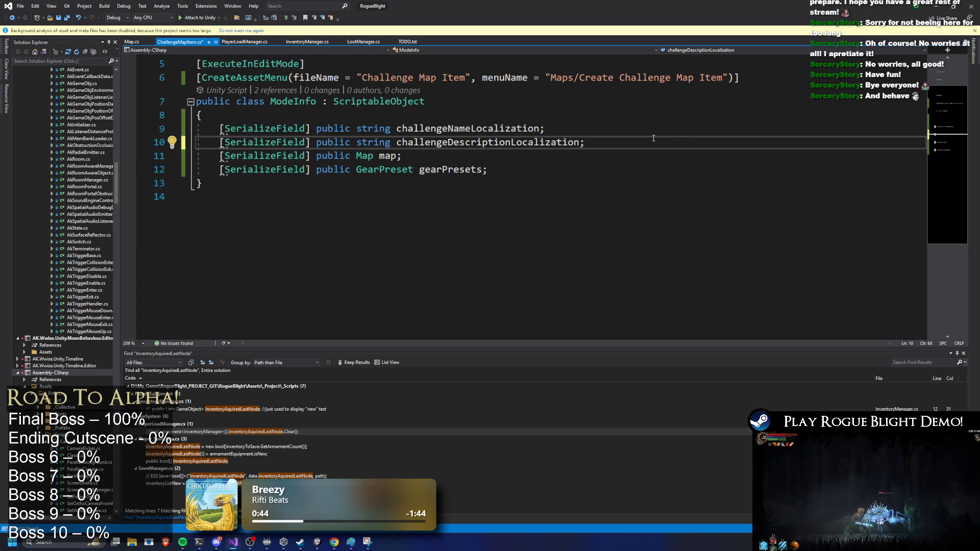
pyautogui.hotkey('alt', 'Tab')
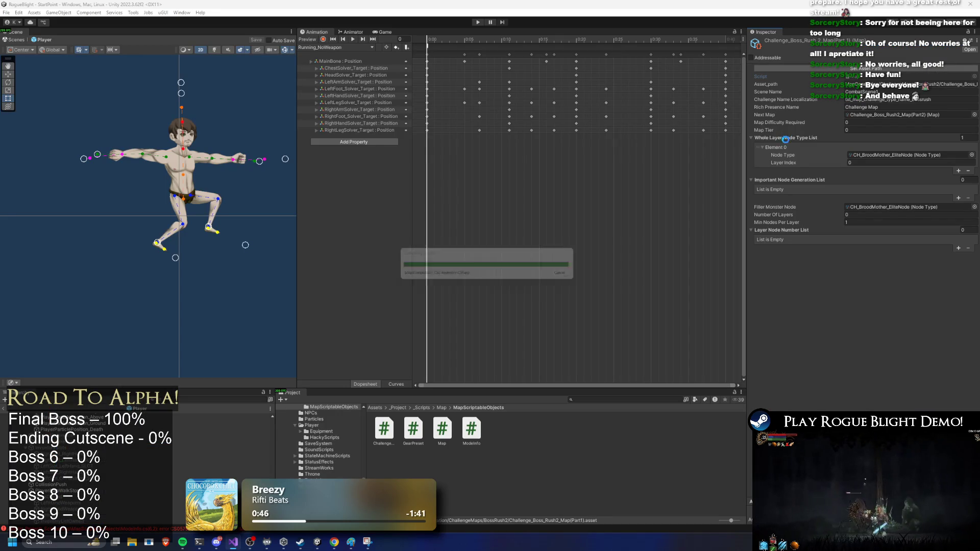
# Save ChallengeMapItem, let Unity recompile, and open the Map script from the Inspector.
pyautogui.hotkey('alt', 'Tab')
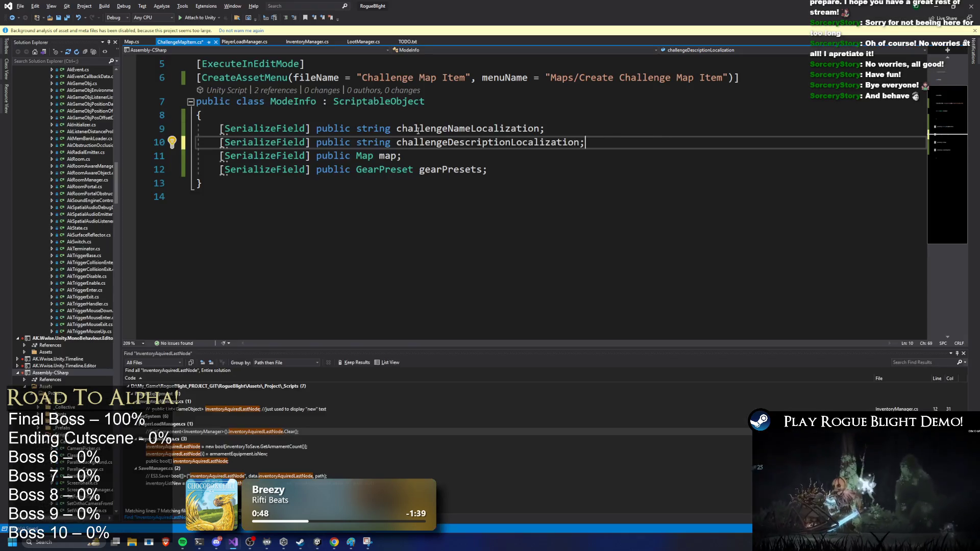
pyautogui.hotkey('ctrl', 's')
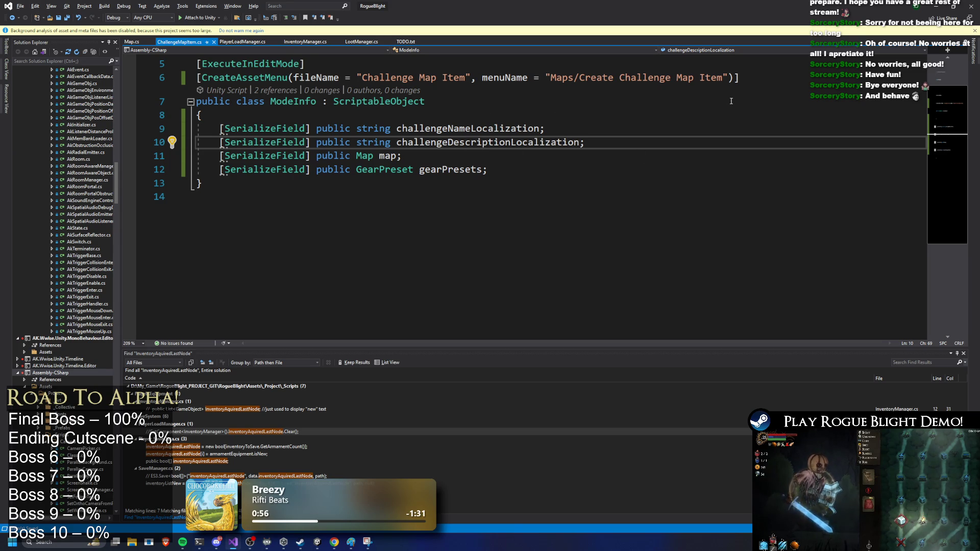
pyautogui.hotkey('alt', 'Tab')
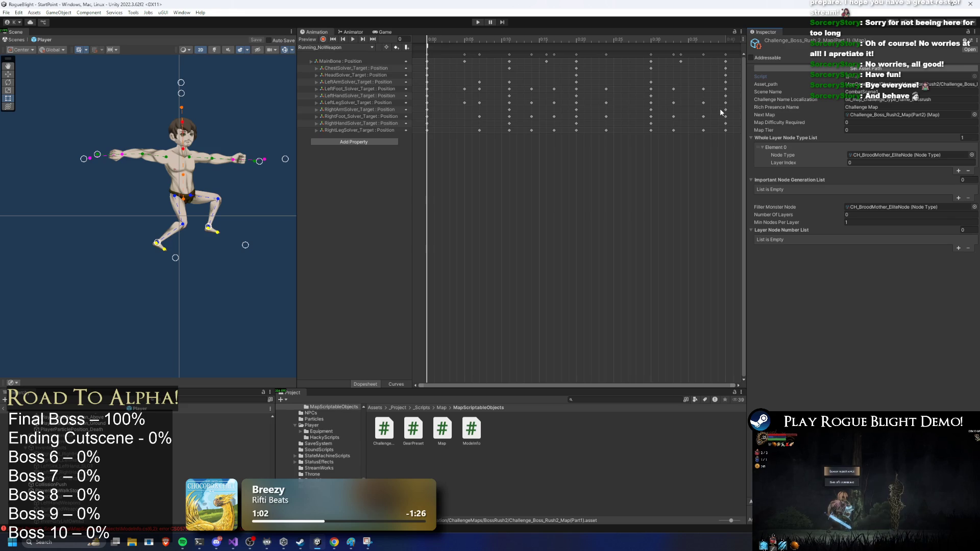
pyautogui.hotkey('alt', 'Tab')
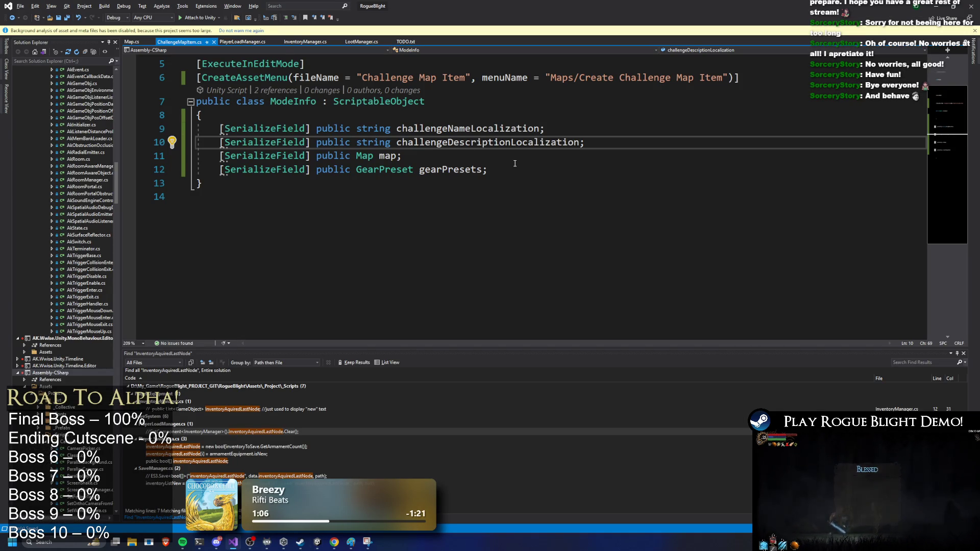
pyautogui.hotkey('alt', 'Tab')
pyautogui.click(850, 84)
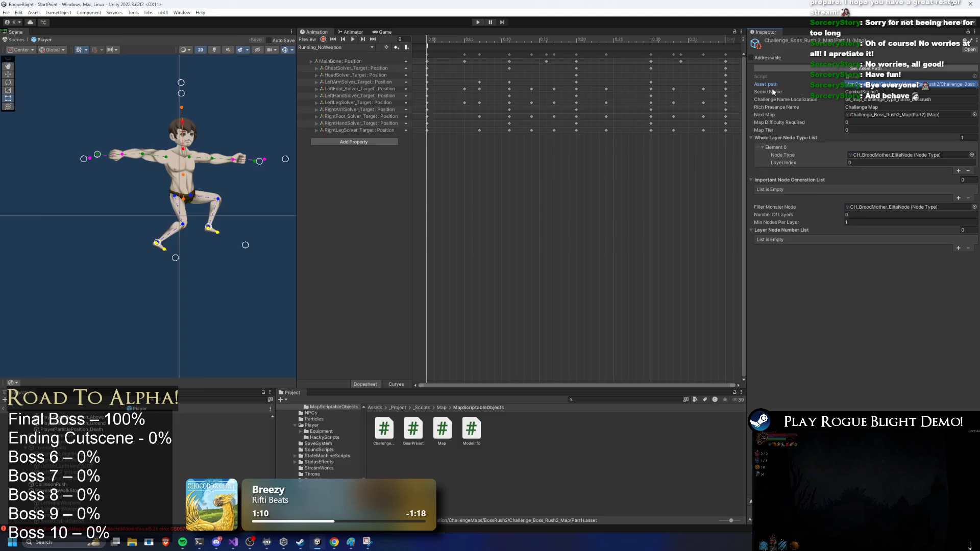
pyautogui.hotkey('alt', 'Tab')
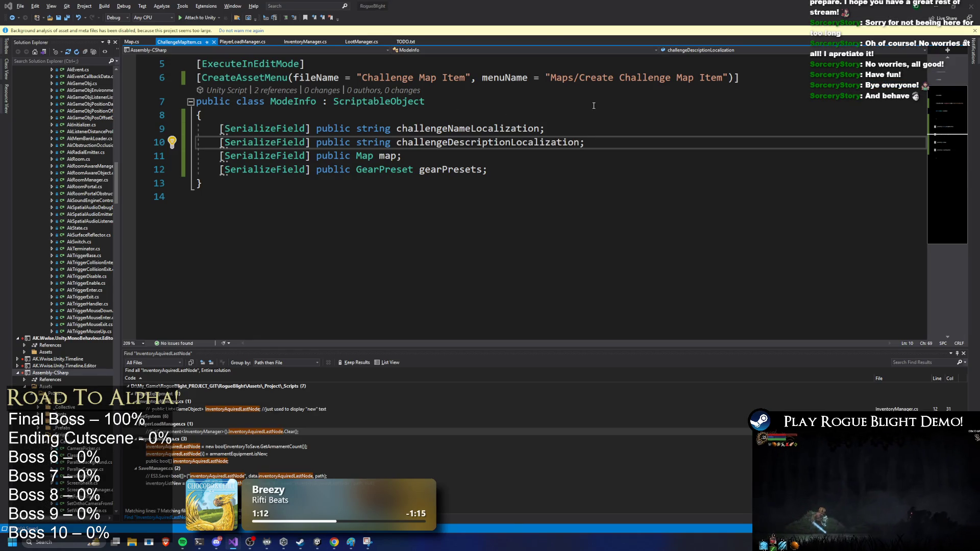
pyautogui.hotkey('alt', 'Tab')
pyautogui.click(863, 78)
pyautogui.doubleClick(863, 77)
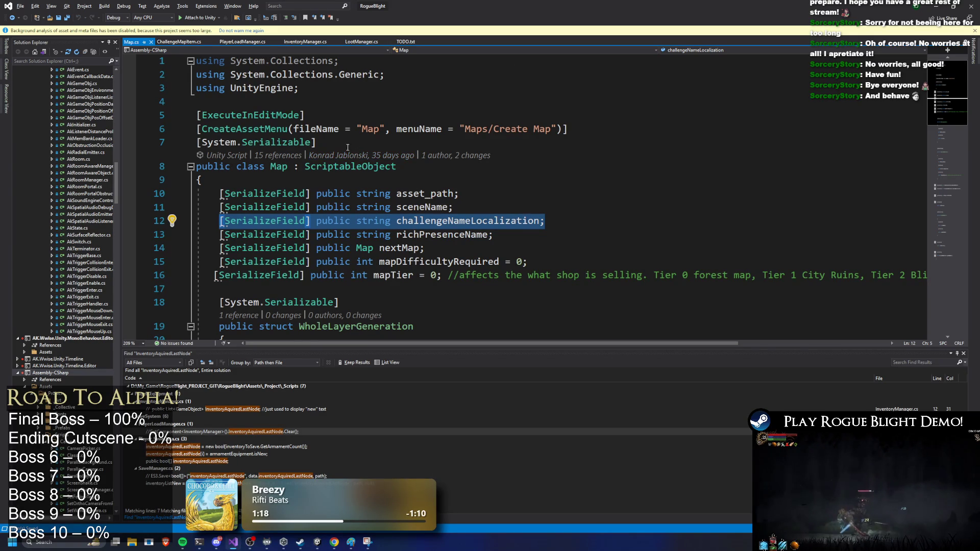
# Copy Map's asset_path field declaration and paste it at the top of the ChallengeMapItem class.
pyautogui.moveTo(330, 114); pyautogui.dragTo(134, 110)
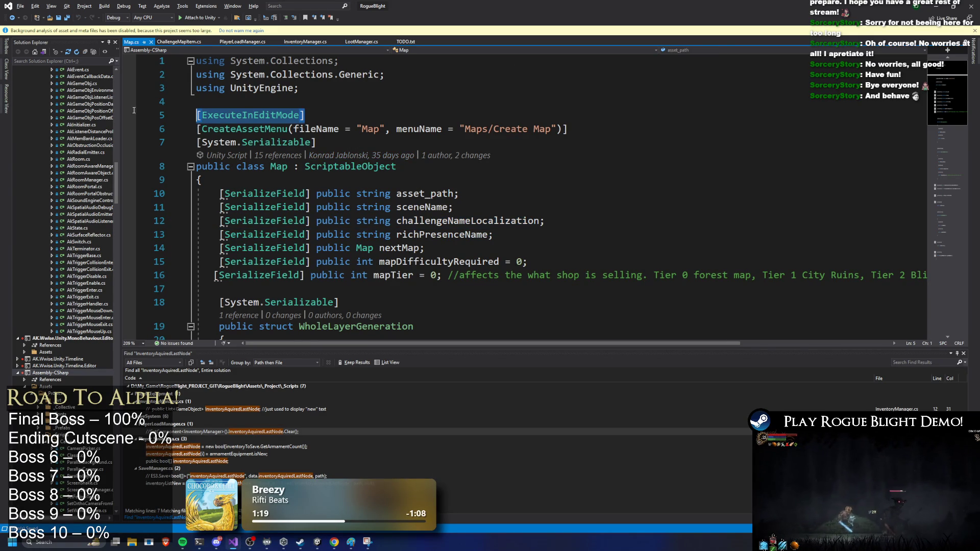
pyautogui.click(181, 43)
pyautogui.scroll(2, 357, 153)
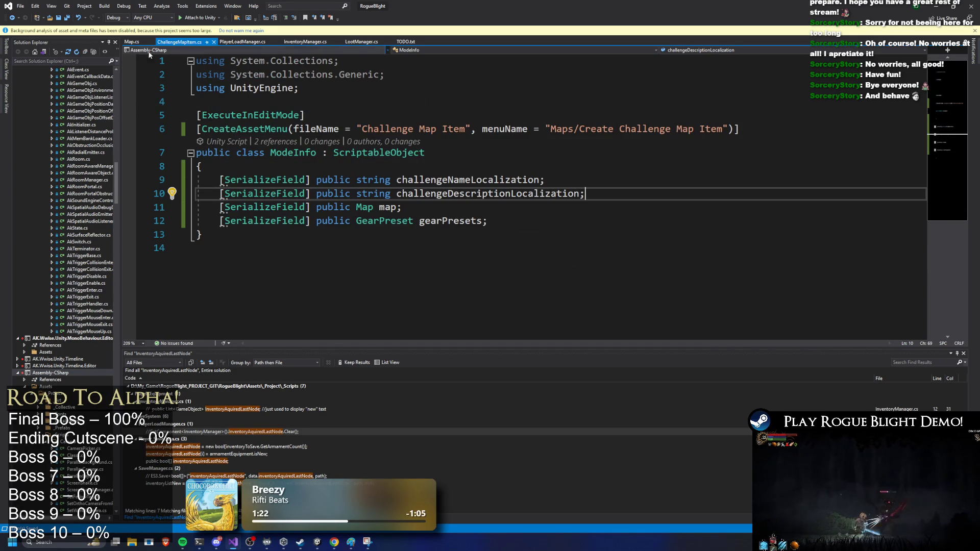
pyautogui.click(137, 42)
pyautogui.click(614, 139)
pyautogui.hotkey('ctrl', 'f')
pyautogui.write('as')
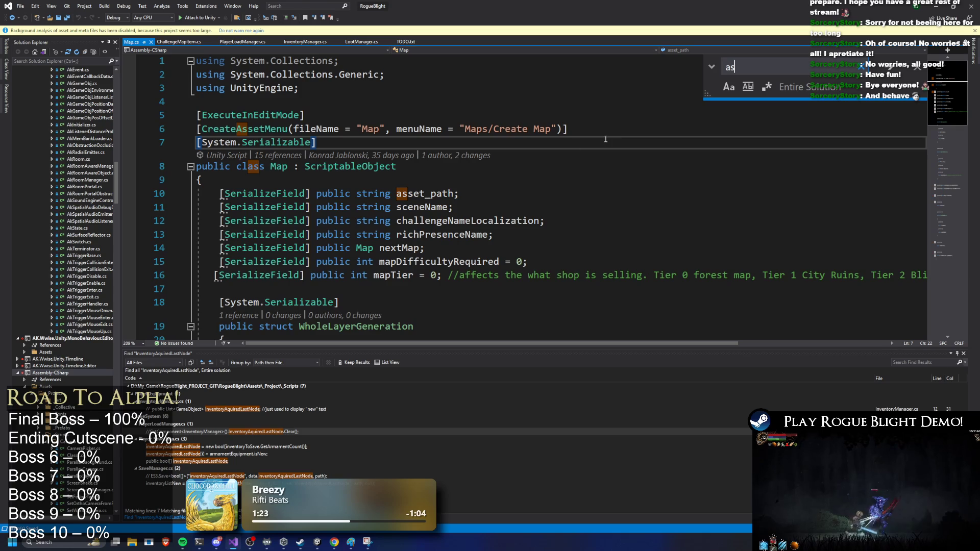
pyautogui.moveTo(476, 191)
pyautogui.mouseDown()
pyautogui.moveTo(197, 180)
pyautogui.moveTo(219, 193)
pyautogui.mouseUp()
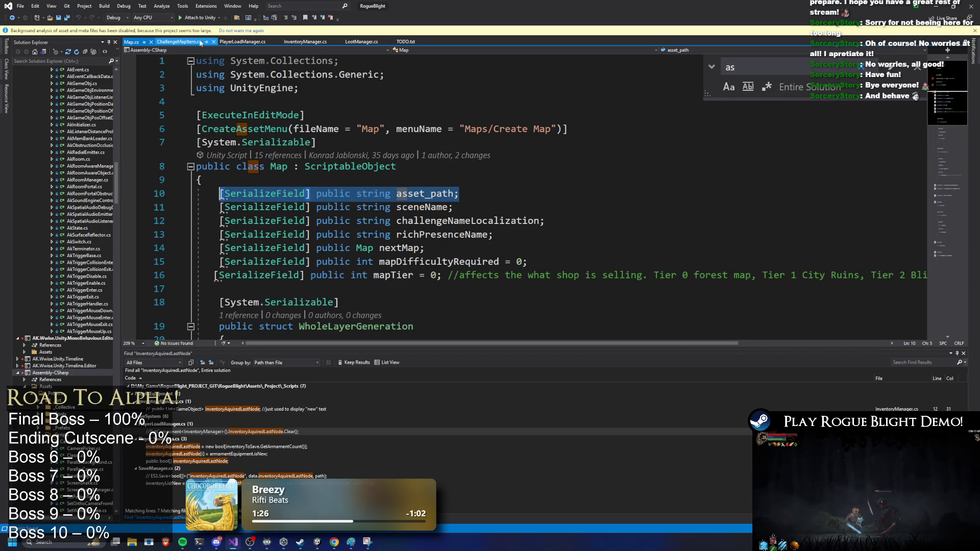
pyautogui.click(173, 43)
pyautogui.click(255, 167)
pyautogui.write('[SerializeField] public string asset_path;')
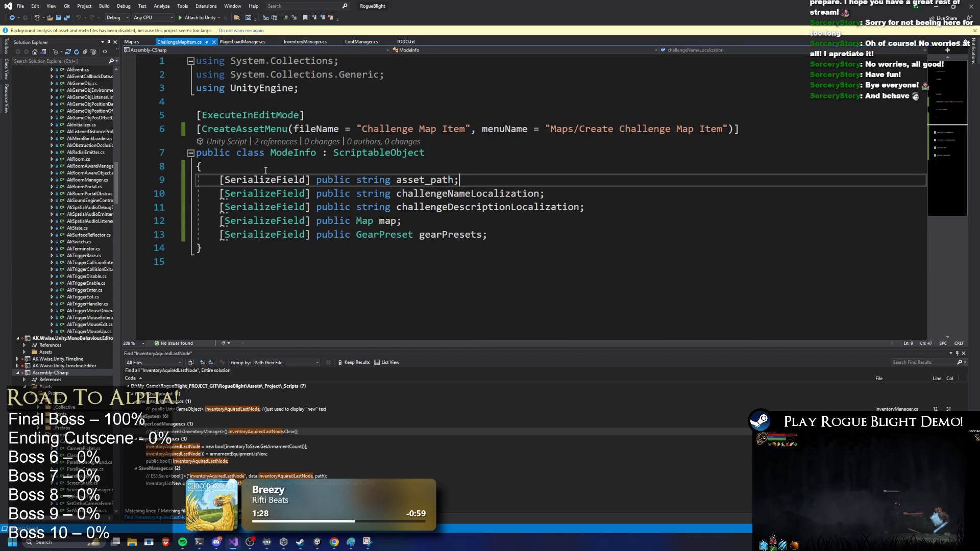
pyautogui.click(940, 6)
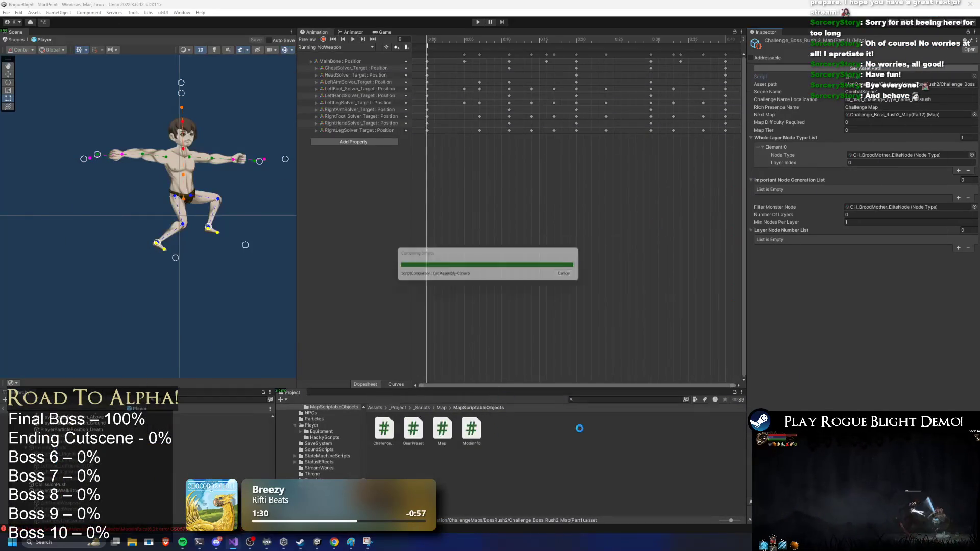
# Search 'boss rush', inspect the second boss rush asset, then clear the search back to ChallengeMaps.
pyautogui.click(597, 399)
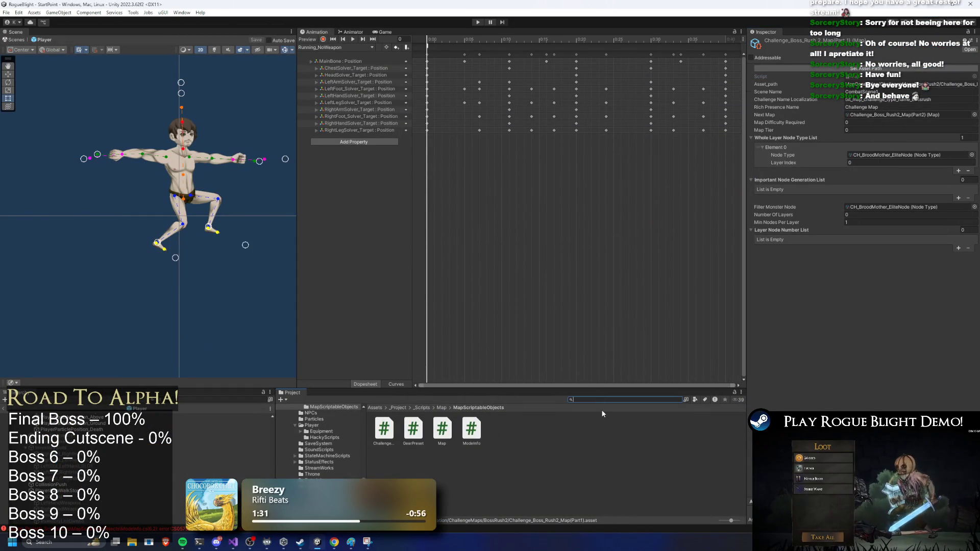
pyautogui.write('challenge')
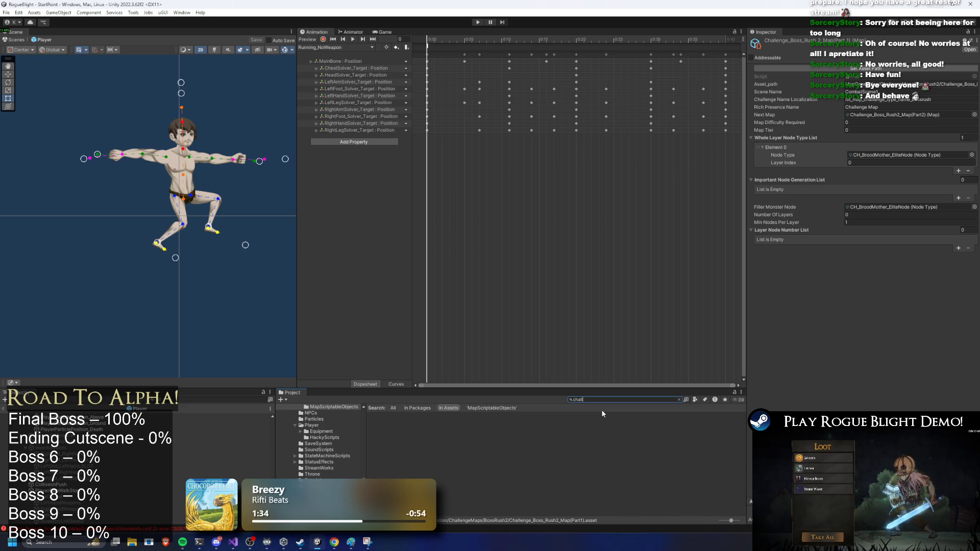
pyautogui.hotkey('ctrl', 'a')
pyautogui.write('bo')
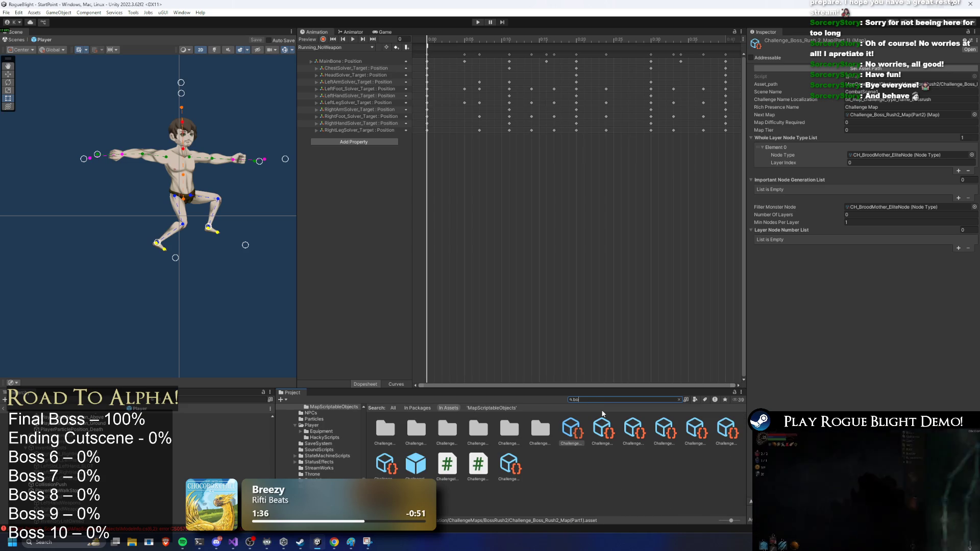
pyautogui.write('ss rush')
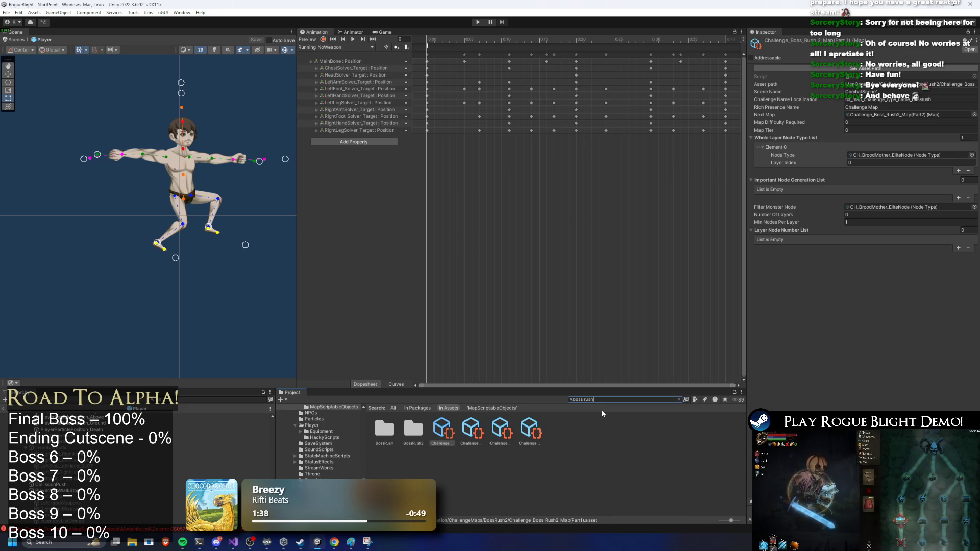
pyautogui.click(470, 431)
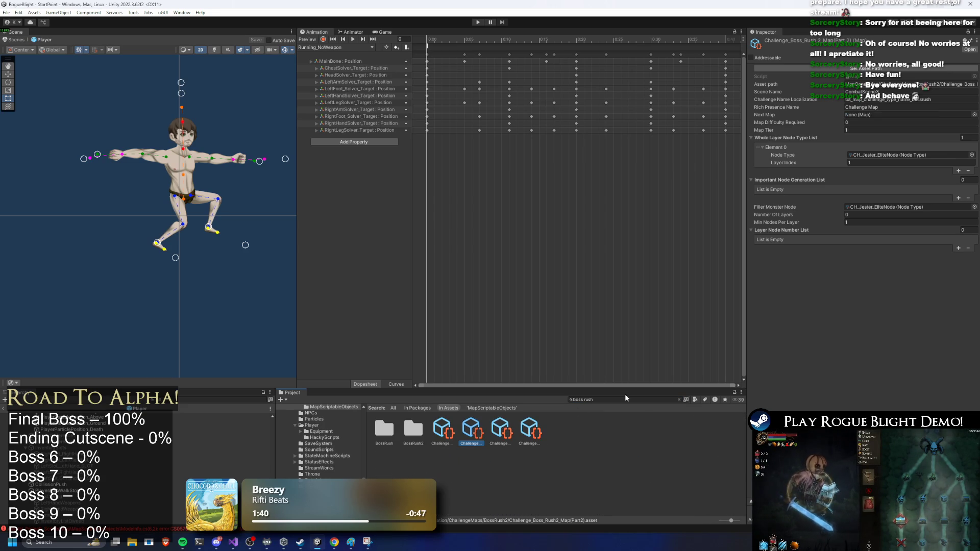
pyautogui.click(678, 399)
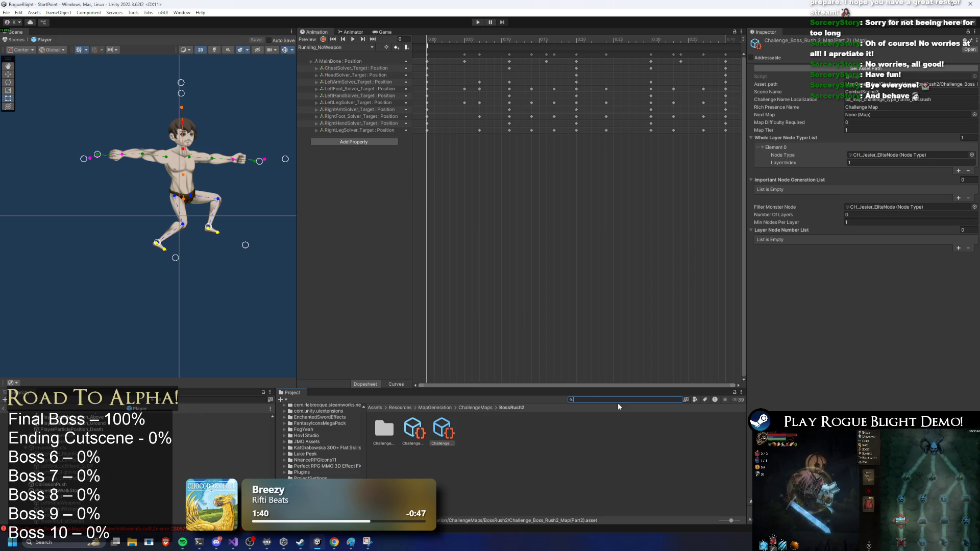
pyautogui.click(473, 408)
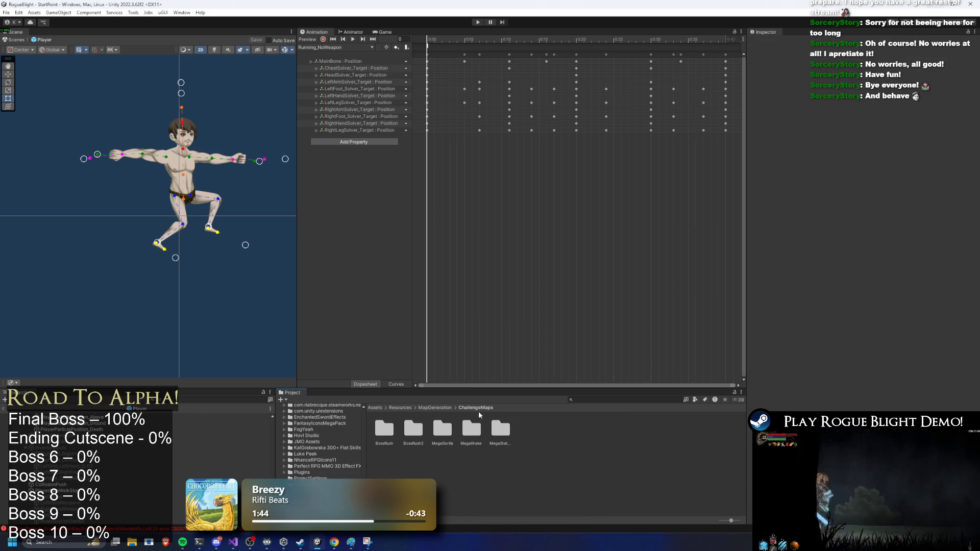
# Create a new folder named Items inside ChallengeMaps.
pyautogui.rightClick(543, 449)
pyautogui.moveTo(561, 190)
pyautogui.click(709, 133)
pyautogui.write('Items')
pyautogui.press('Return')
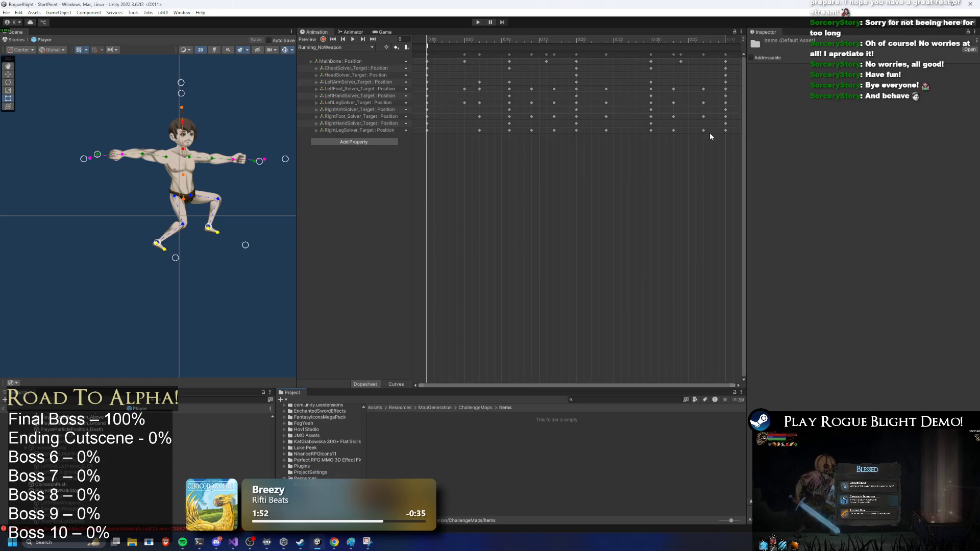
# Browse the Create menu inside Items, then place the caret in the ChallengeMapItem class body.
pyautogui.rightClick(444, 439)
pyautogui.moveTo(500, 195)
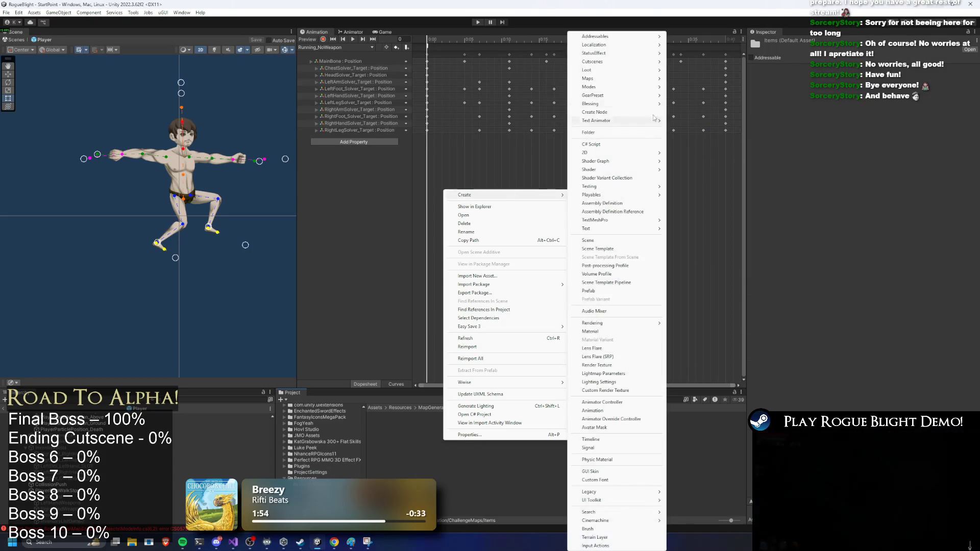
pyautogui.moveTo(660, 81)
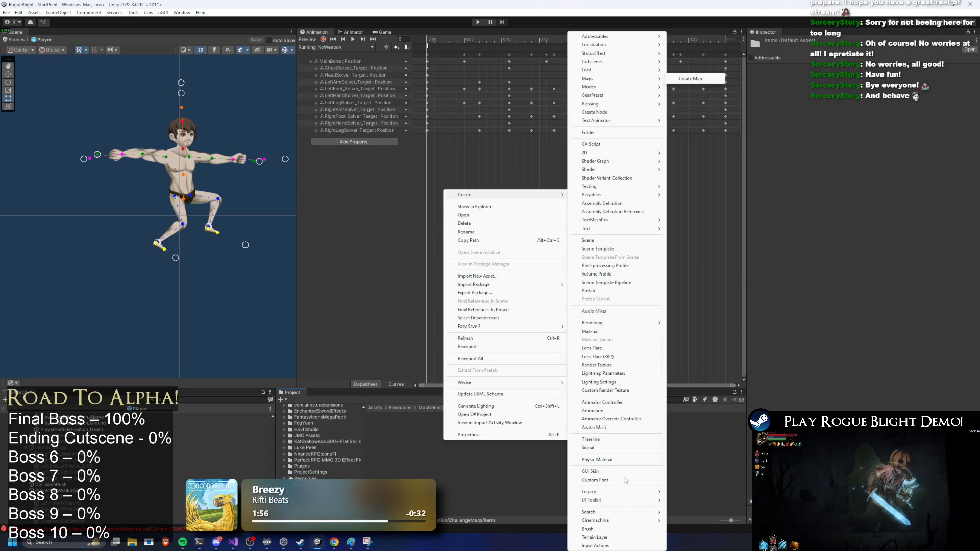
pyautogui.click(233, 542)
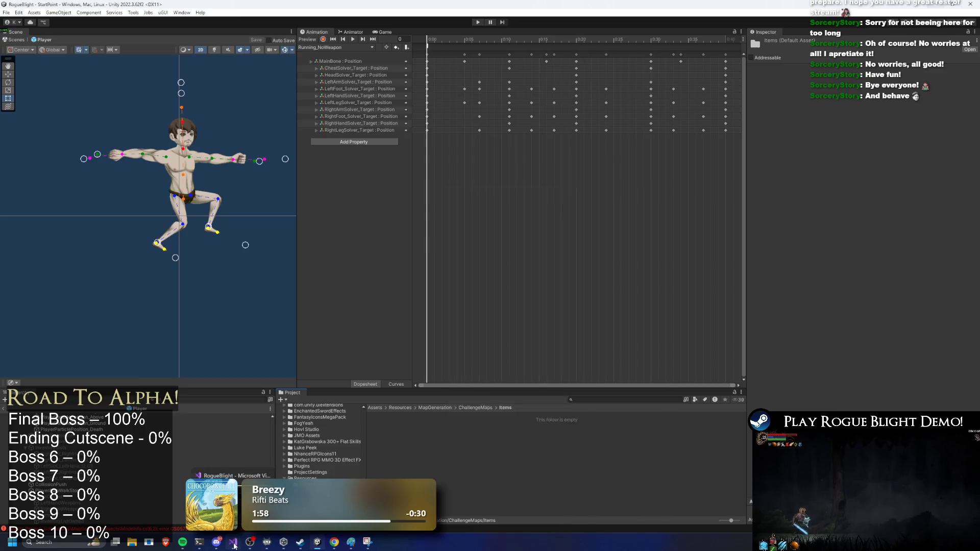
pyautogui.click(490, 170)
pyautogui.hotkey('alt', 'Tab')
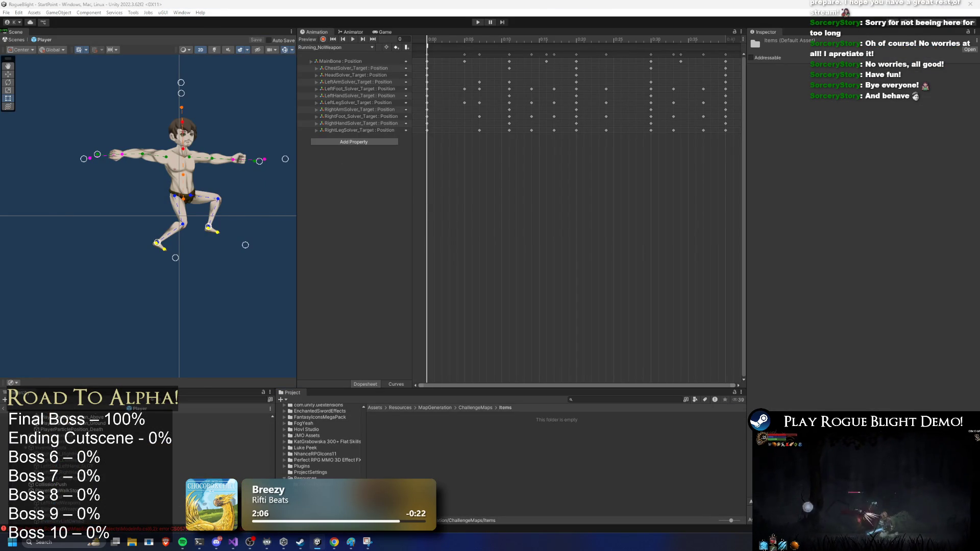
pyautogui.hotkey('alt', 'Tab')
# Look through ScriptableObject's code actions and undo the accidental deletion of the asset_path line.
pyautogui.rightClick(380, 160)
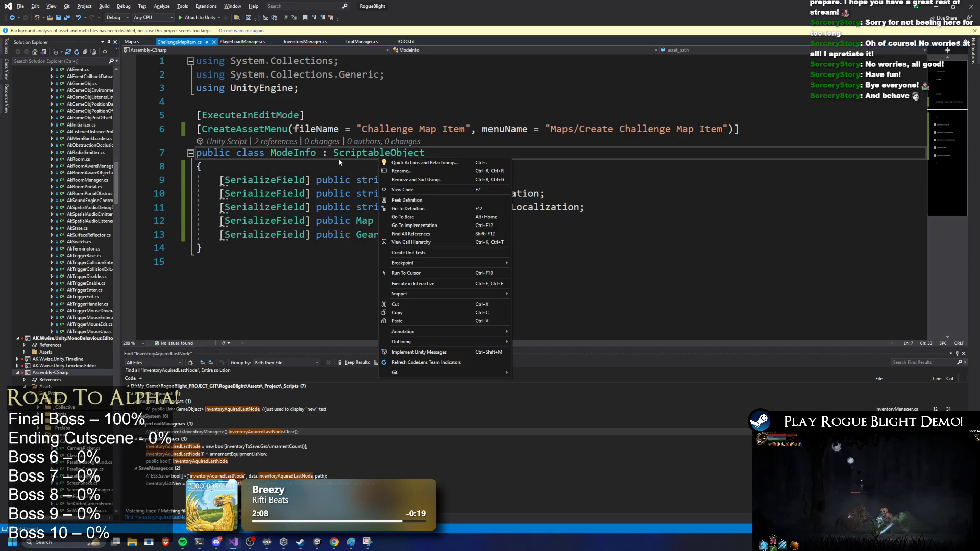
pyautogui.click(483, 219)
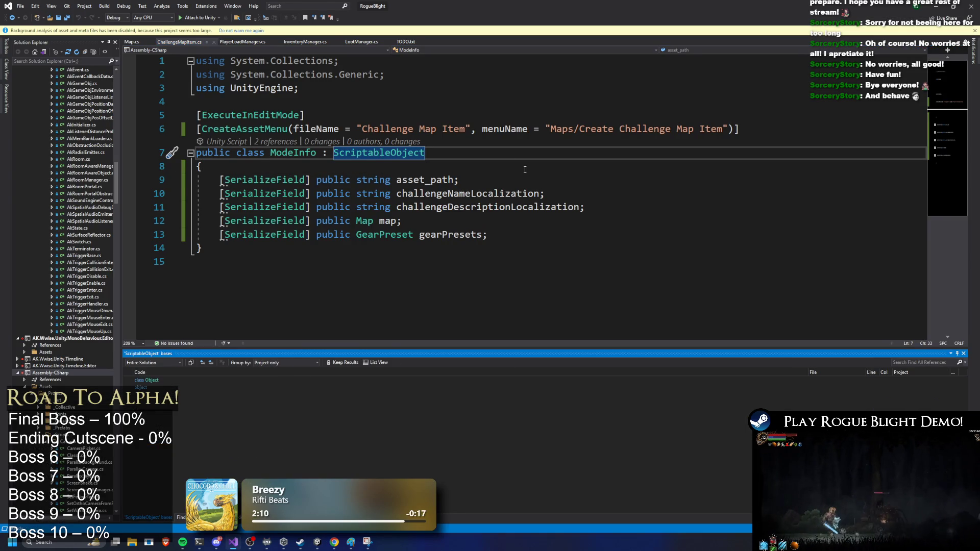
pyautogui.moveTo(458, 179); pyautogui.dragTo(219, 179)
pyautogui.press('Delete')
pyautogui.hotkey('ctrl', 'z')
# Rename the ModeInfo class to ChallengeMapItem, save, and let Unity recompile.
pyautogui.doubleClick(282, 154)
pyautogui.write('ChallengeMapItem')
pyautogui.hotkey('ctrl', 's')
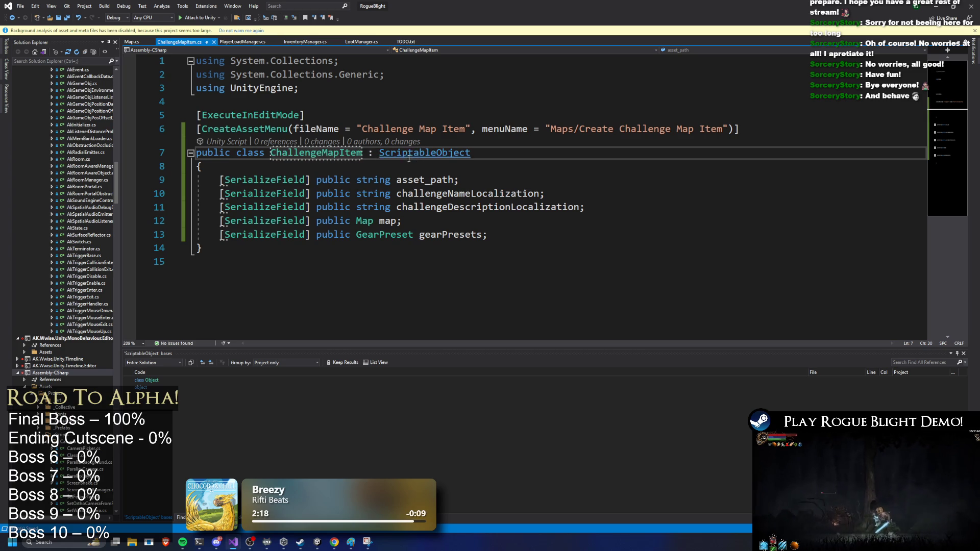
pyautogui.click(939, 7)
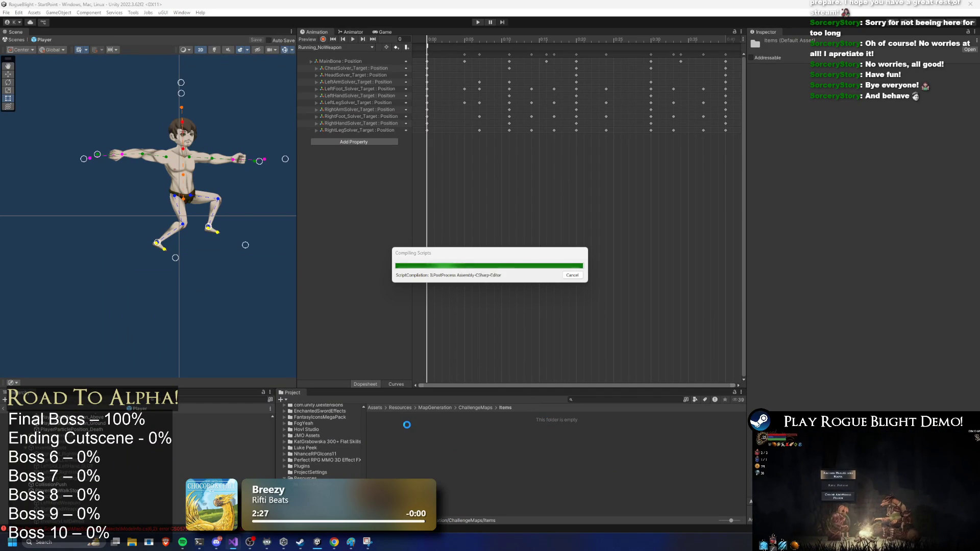
pyautogui.hotkey('alt', 'Tab')
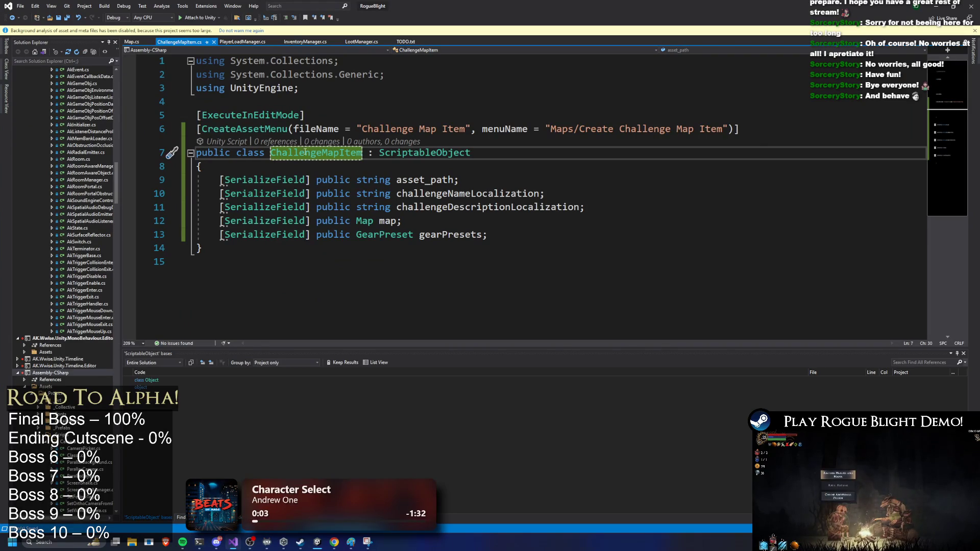
# Open blank lines at the top of the class body for a new declaration.
pyautogui.click(583, 209)
pyautogui.press('Up')
pyautogui.press('Up')
pyautogui.press('Up')
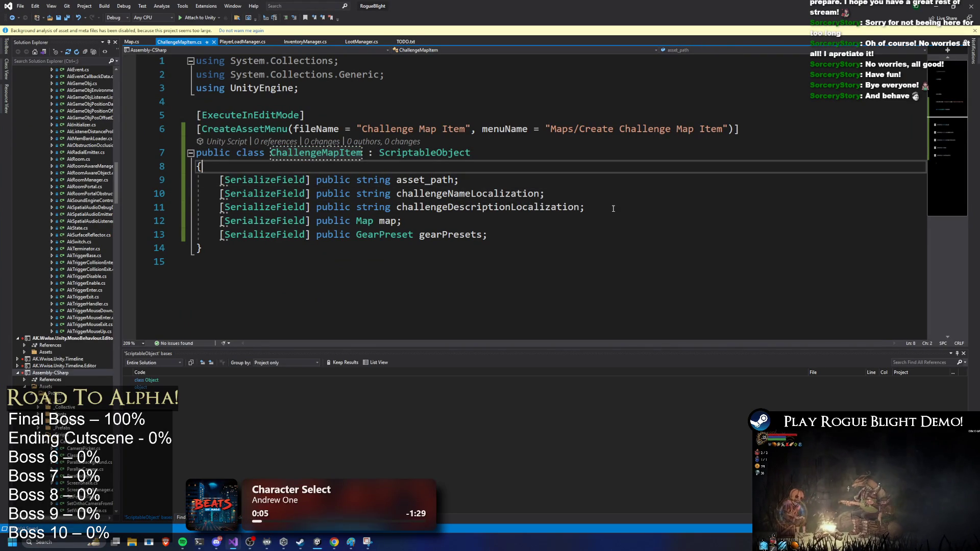
pyautogui.press('Return')
pyautogui.press('Return')
pyautogui.press('Up')
# Declare a public enum with an opening brace and rename it from rarity to mapRarity.
pyautogui.write('public ')
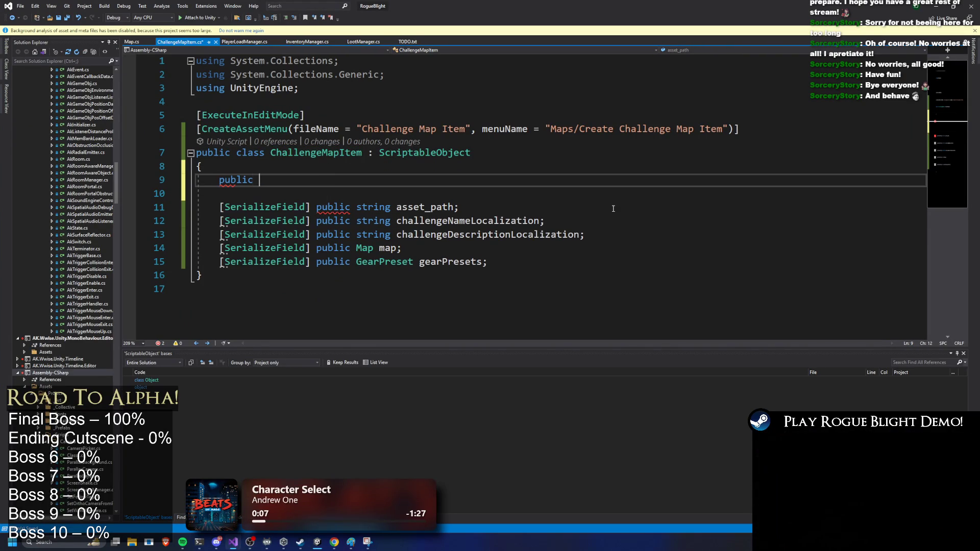
pyautogui.write('enum rarity')
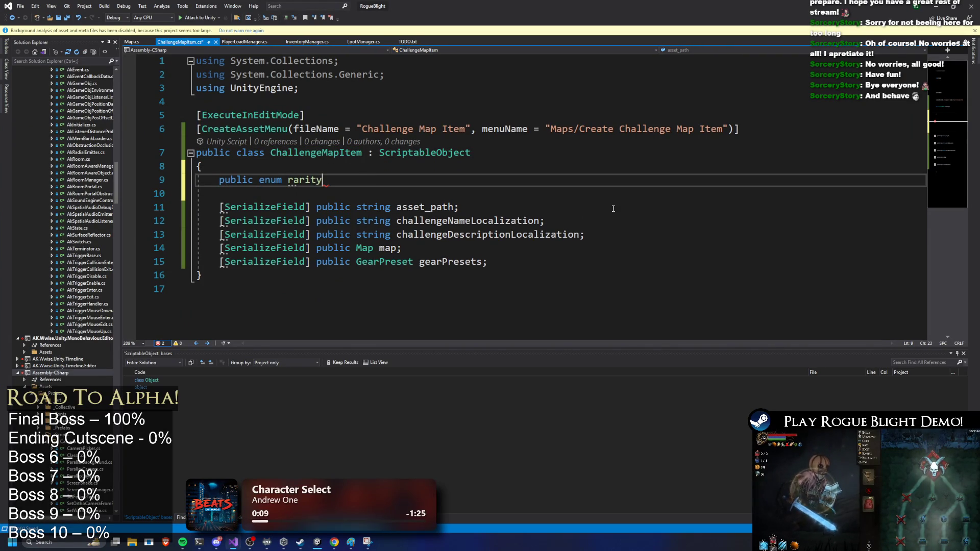
pyautogui.press('Return')
pyautogui.write('{')
pyautogui.press('Return')
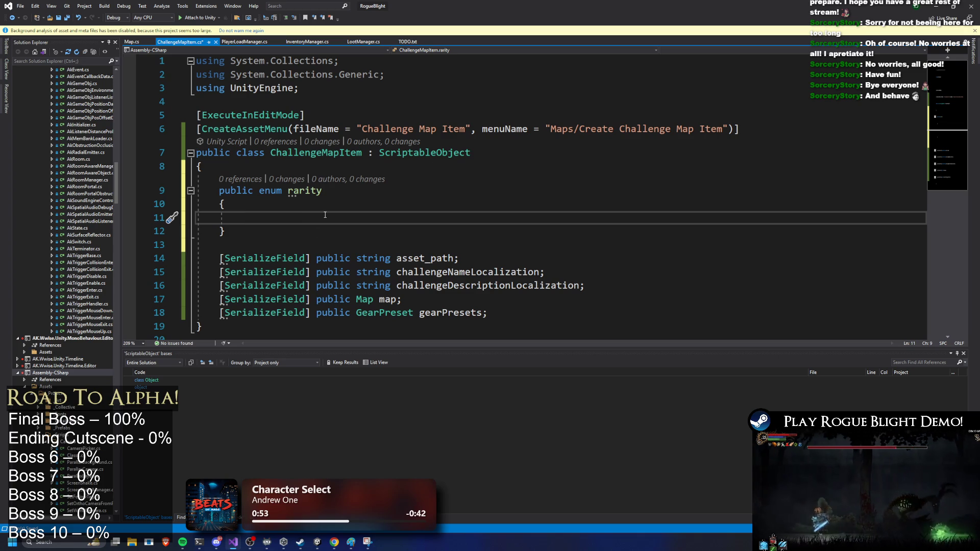
pyautogui.doubleClick(305, 190)
pyautogui.write('mapRarit')
# Enter the enum values basic and rare, then copy the mapRarity enum name.
pyautogui.click(289, 211)
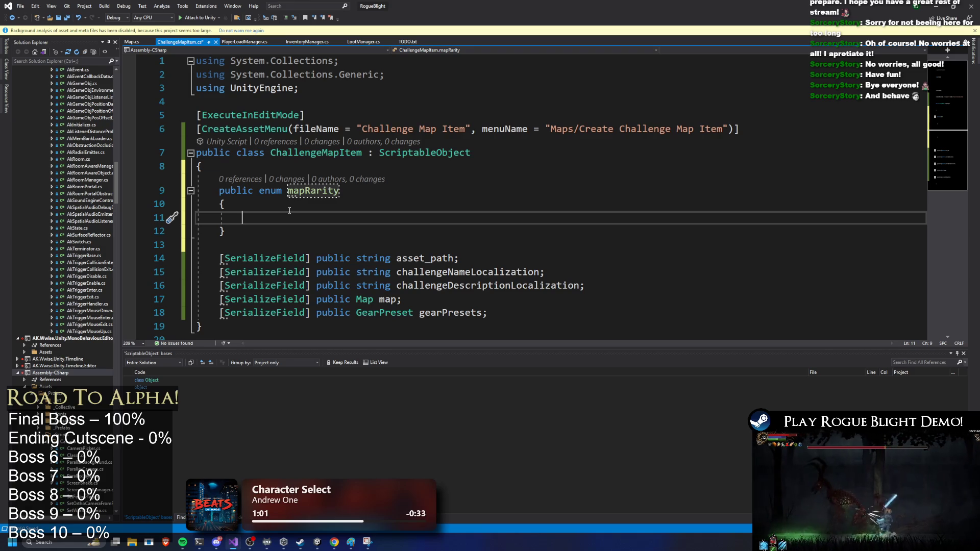
pyautogui.write('basic,')
pyautogui.press('Return')
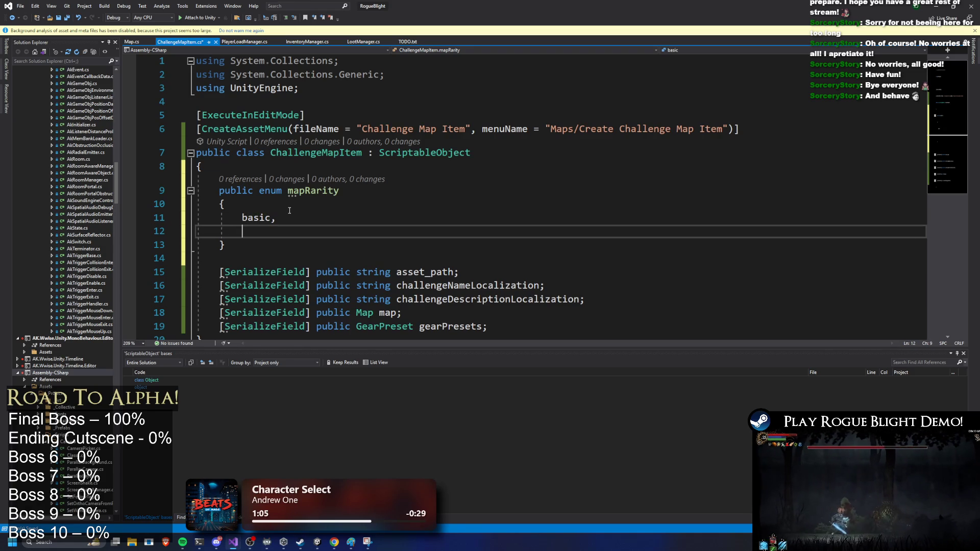
pyautogui.write('rare,')
pyautogui.press('Return')
pyautogui.write('legendary')
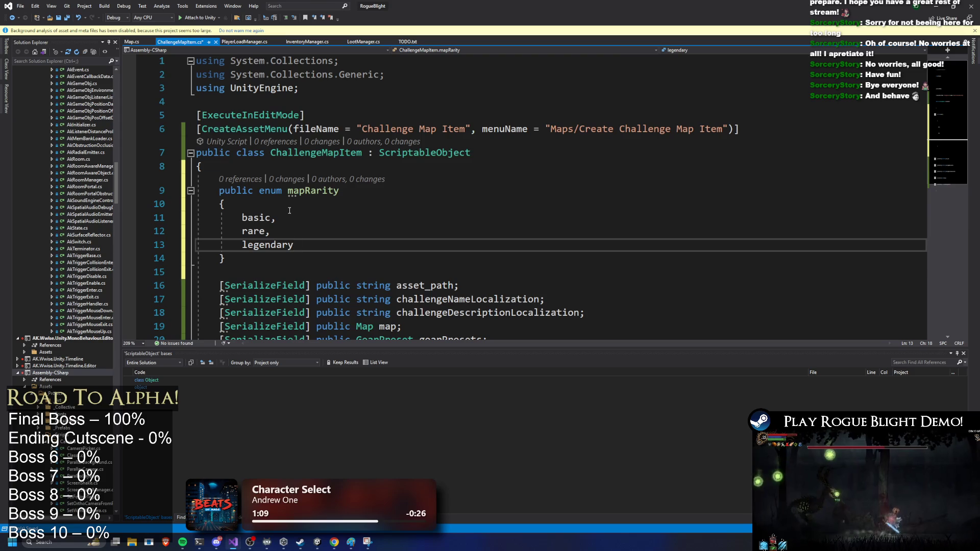
pyautogui.scroll(-2, 381, 166)
pyautogui.doubleClick(313, 109)
pyautogui.hotkey('ctrl', 'c')
# Add a mapRarity field declaration above the fields, marked with [SerializeField].
pyautogui.click(230, 190)
pyautogui.hotkey('ctrl', 'v')
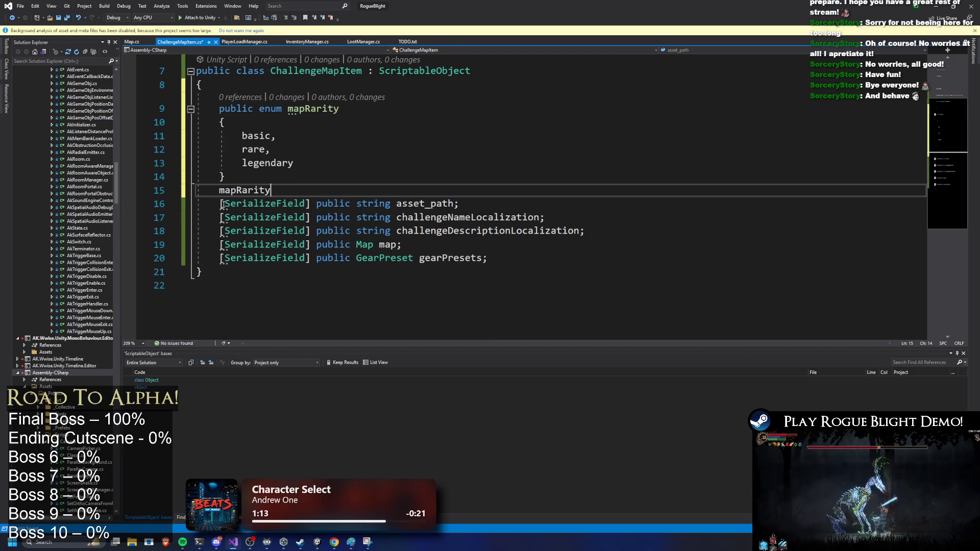
pyautogui.press('Home')
pyautogui.press('Left')
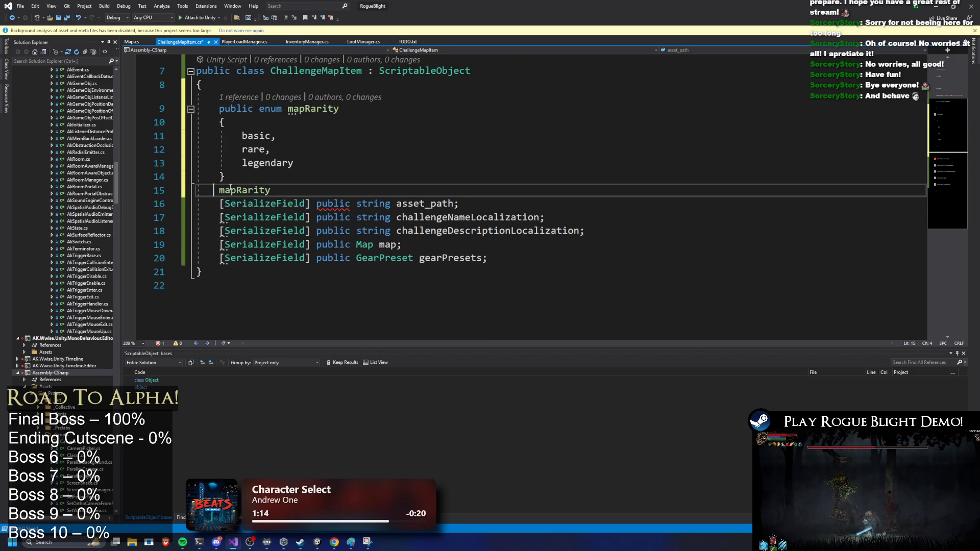
pyautogui.write('[SerializeField]')
pyautogui.press('Return')
pyautogui.hotkey('shift', 'Home')
pyautogui.press('BackSpace')
pyautogui.press('BackSpace')
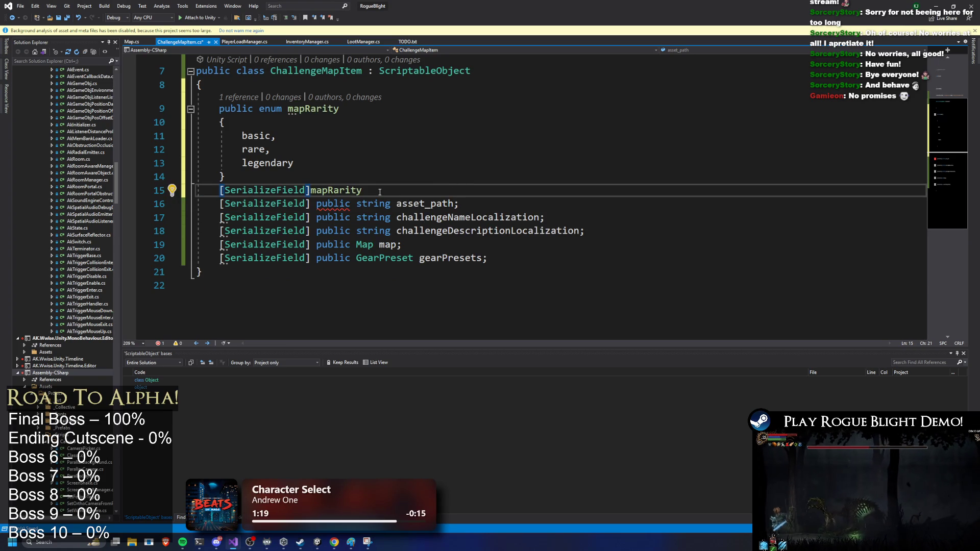
pyautogui.write('mapRarity')
# Capitalize the enum and field type to MapRarity, end the declaration with a semicolon, and recompile in Unity.
pyautogui.click(289, 109)
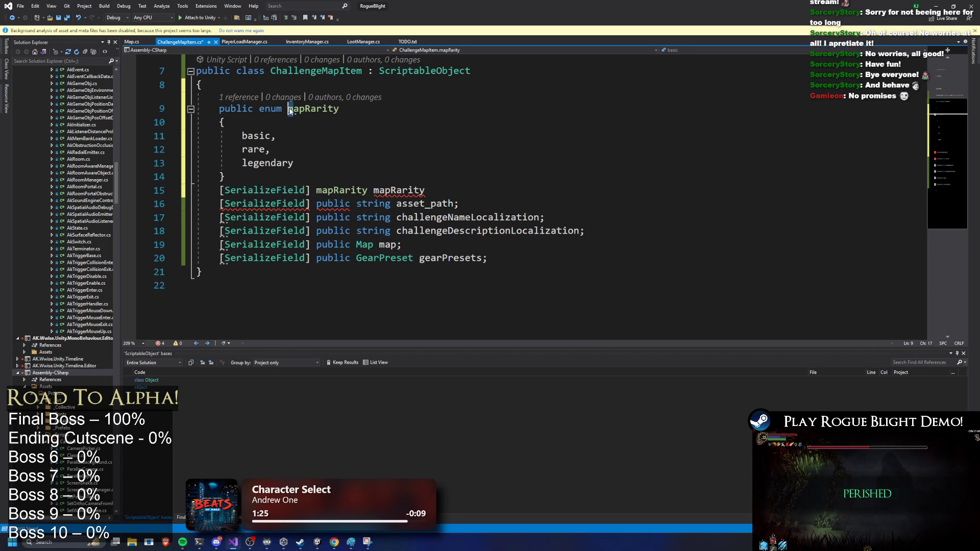
pyautogui.press('Delete')
pyautogui.write('M')
pyautogui.click(318, 190)
pyautogui.press('Delete')
pyautogui.write('M')
pyautogui.press('Up')
pyautogui.press('Up')
pyautogui.press('Up')
pyautogui.press('Up')
pyautogui.press('Up')
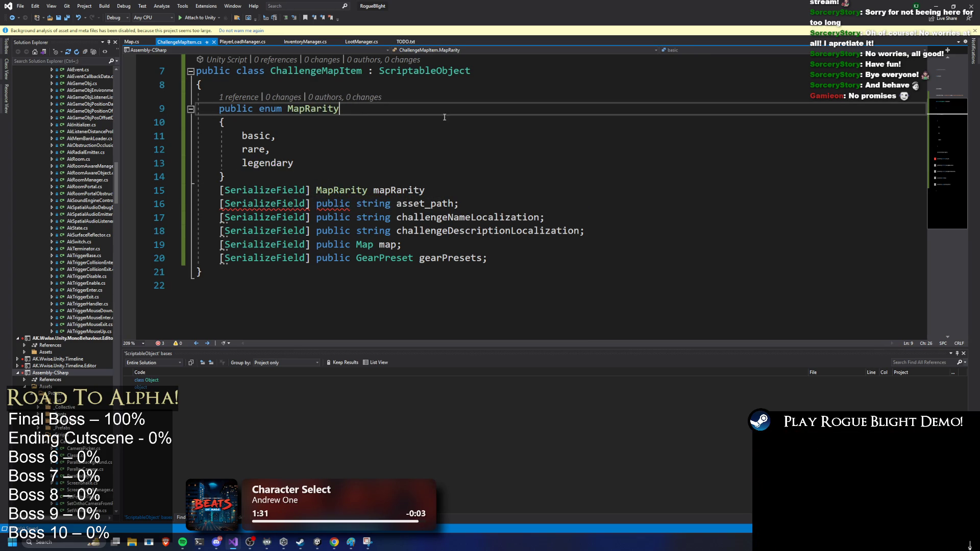
pyautogui.click(322, 190)
pyautogui.press('End')
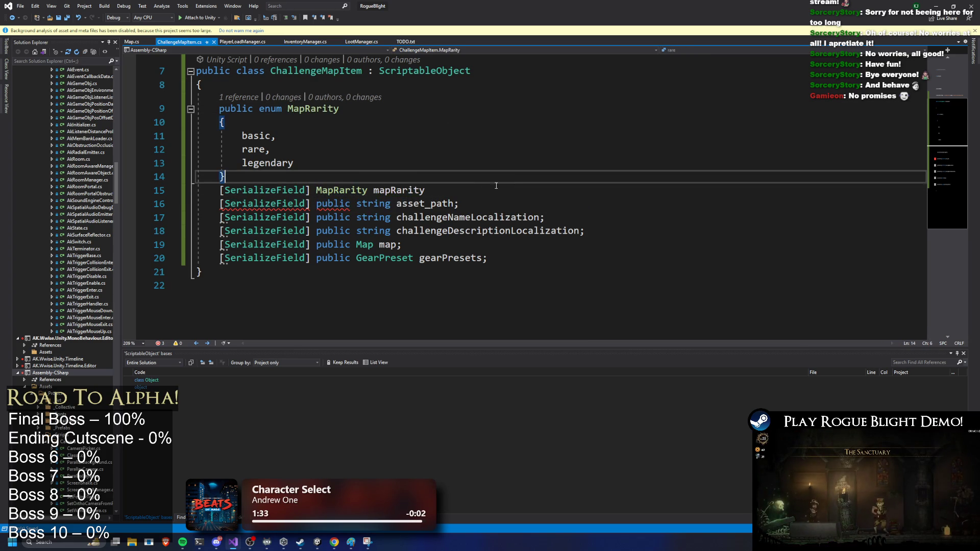
pyautogui.write(';')
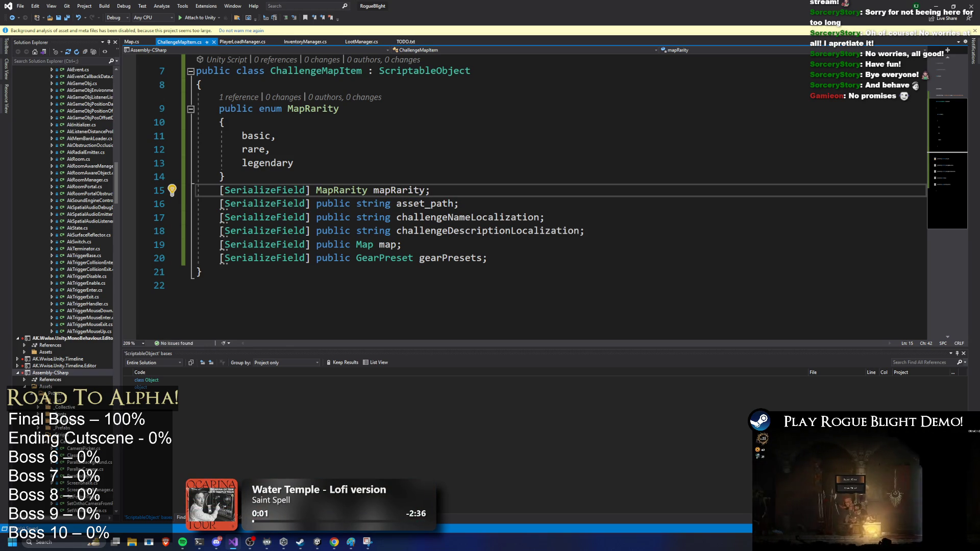
pyautogui.hotkey('alt', 'Tab')
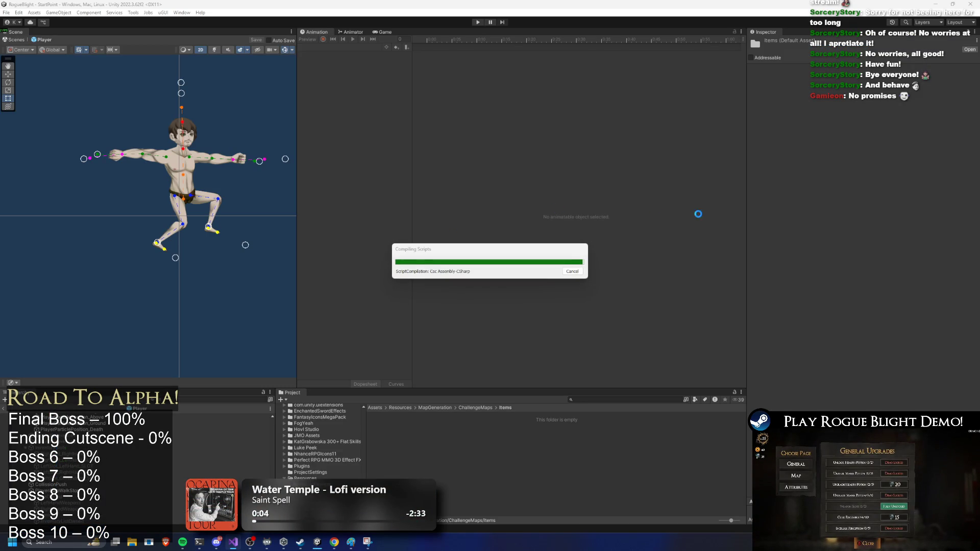
pyautogui.hotkey('alt', 'Tab')
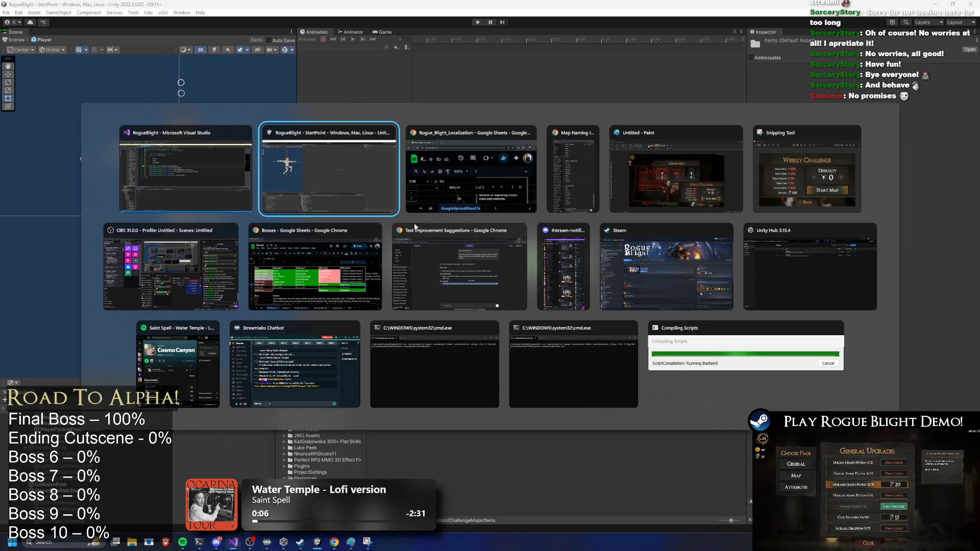
pyautogui.click(188, 180)
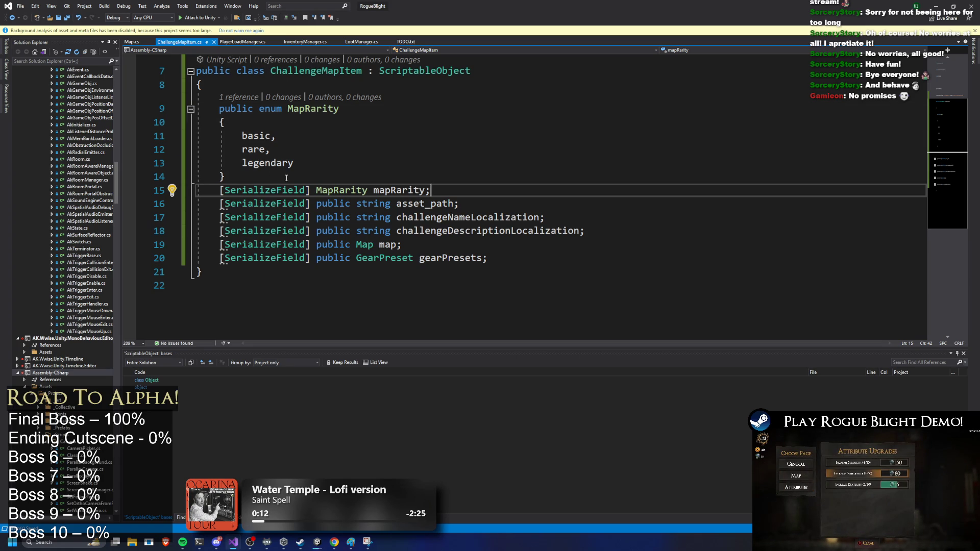
pyautogui.click(564, 169)
pyautogui.moveTo(321, 153); pyautogui.dragTo(328, 157)
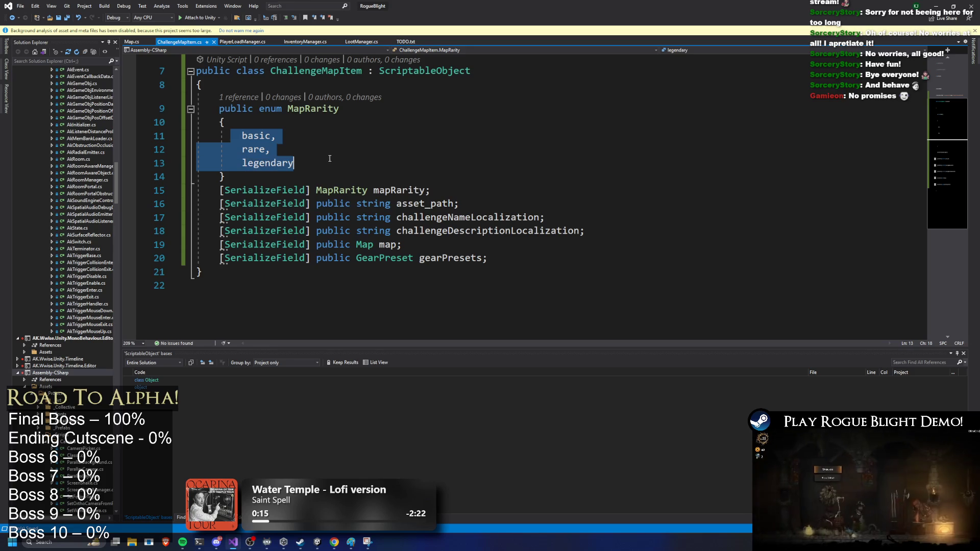
pyautogui.click(373, 162)
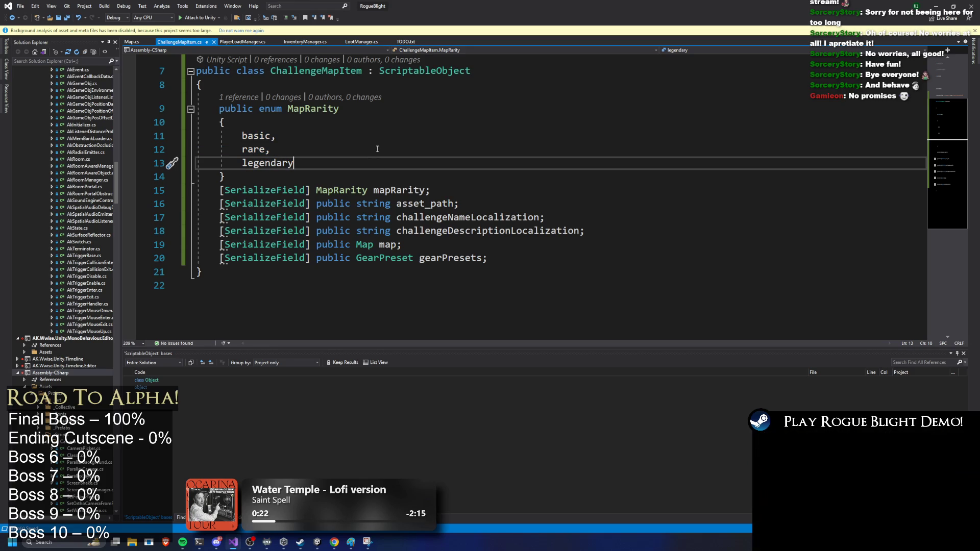
pyautogui.moveTo(429, 189)
pyautogui.mouseDown()
pyautogui.moveTo(153, 136)
pyautogui.moveTo(133, 106)
pyautogui.mouseUp()
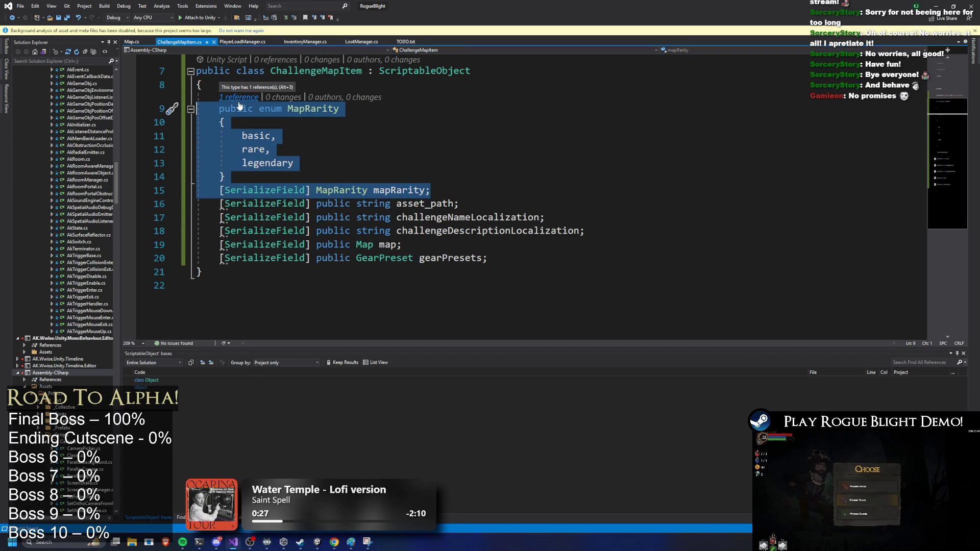
pyautogui.click(583, 138)
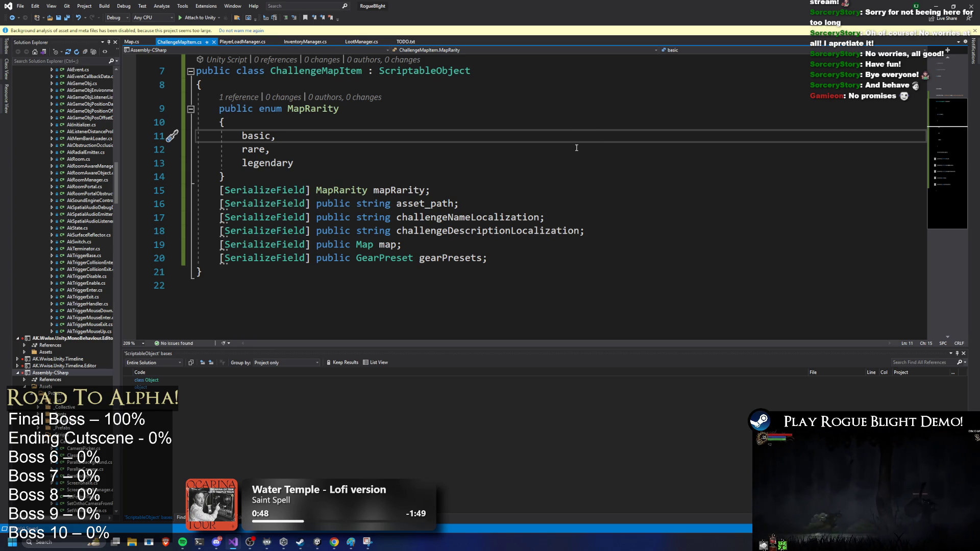
# Cut the asset_path declaration and paste it right after the class's opening brace, removing leftover blank lines.
pyautogui.moveTo(482, 202)
pyautogui.mouseDown()
pyautogui.moveTo(220, 190)
pyautogui.moveTo(220, 203)
pyautogui.mouseUp()
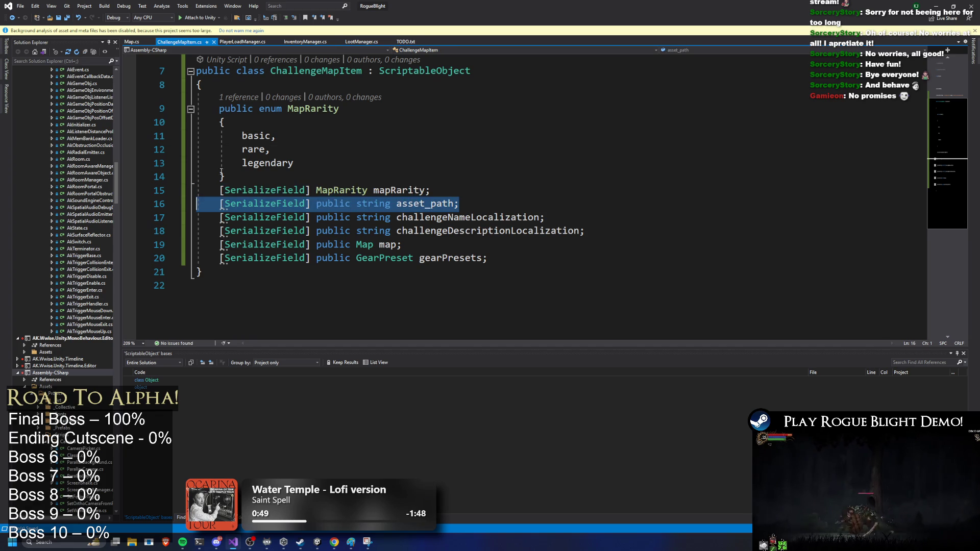
pyautogui.hotkey('ctrl', 'x')
pyautogui.click(303, 83)
pyautogui.press('Return')
pyautogui.hotkey('ctrl', 'v')
pyautogui.press('Return')
pyautogui.press('Down')
pyautogui.press('Down')
pyautogui.press('Down')
pyautogui.press('BackSpace')
pyautogui.press('Up')
pyautogui.press('Up')
pyautogui.press('Up')
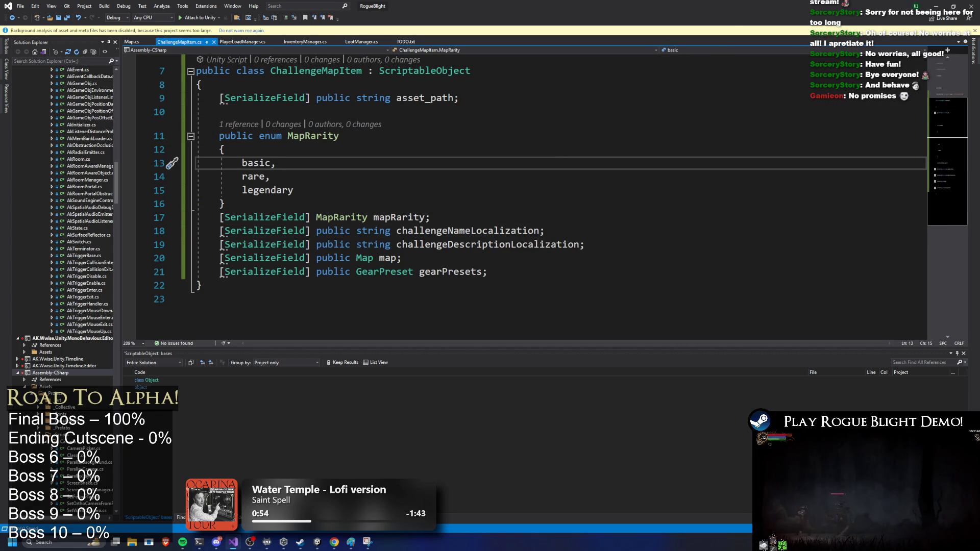
# Let Unity recompile, then return to Visual Studio at ChallengeMapItemEditor.cs.
pyautogui.hotkey('alt', 'Tab')
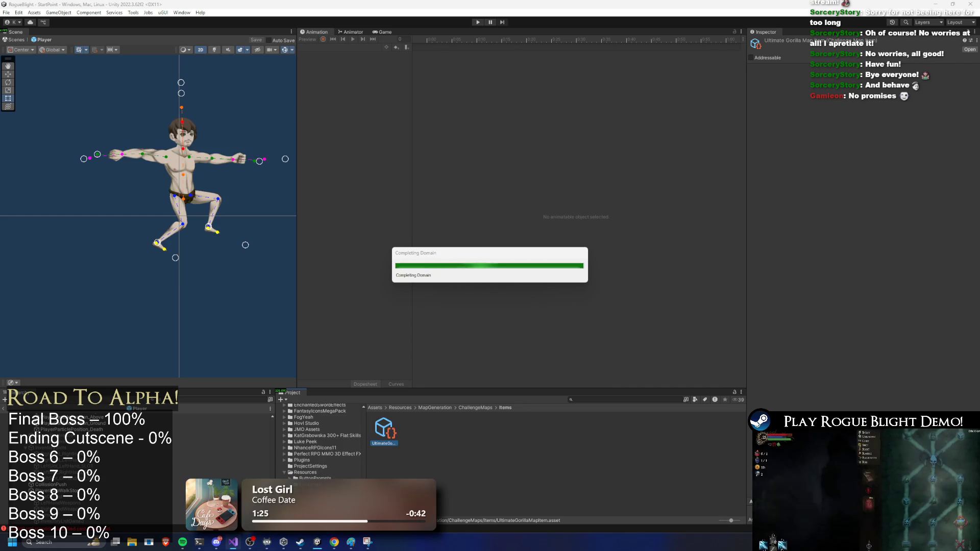
pyautogui.press('super')
pyautogui.hotkey('alt', 'Tab')
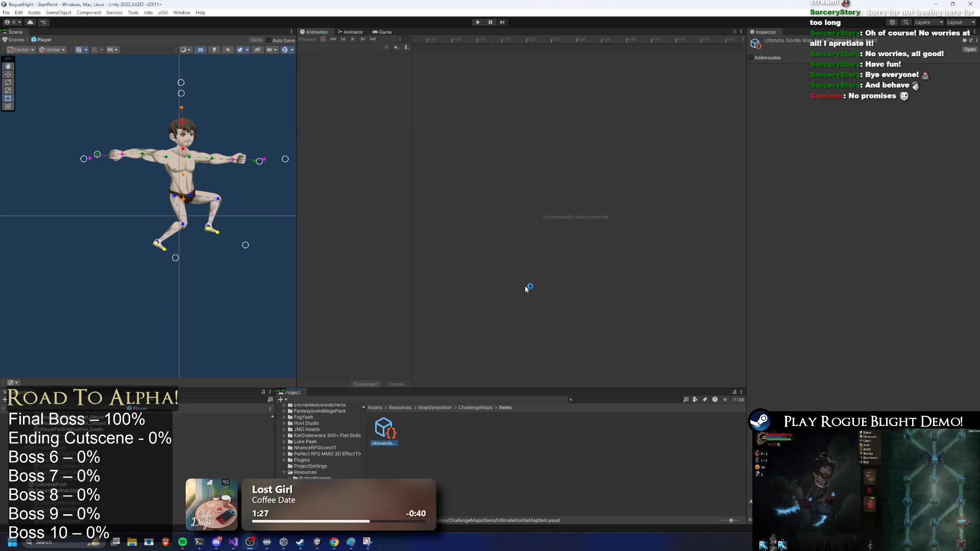
pyautogui.scroll(7, 529, 284)
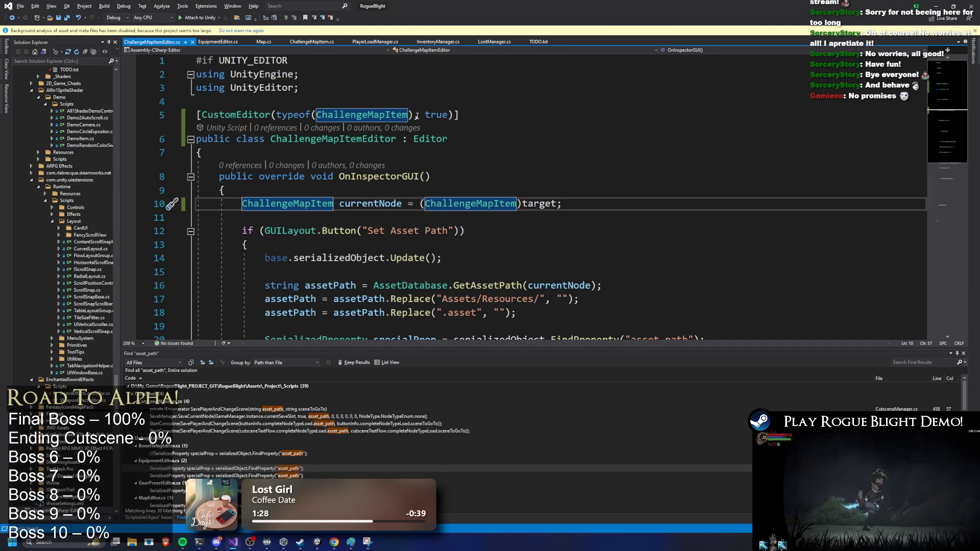
# Add '[SerializeField] public Sprite mapIcon;' after the description localization line and recompile in Unity.
pyautogui.click(218, 41)
pyautogui.click(301, 42)
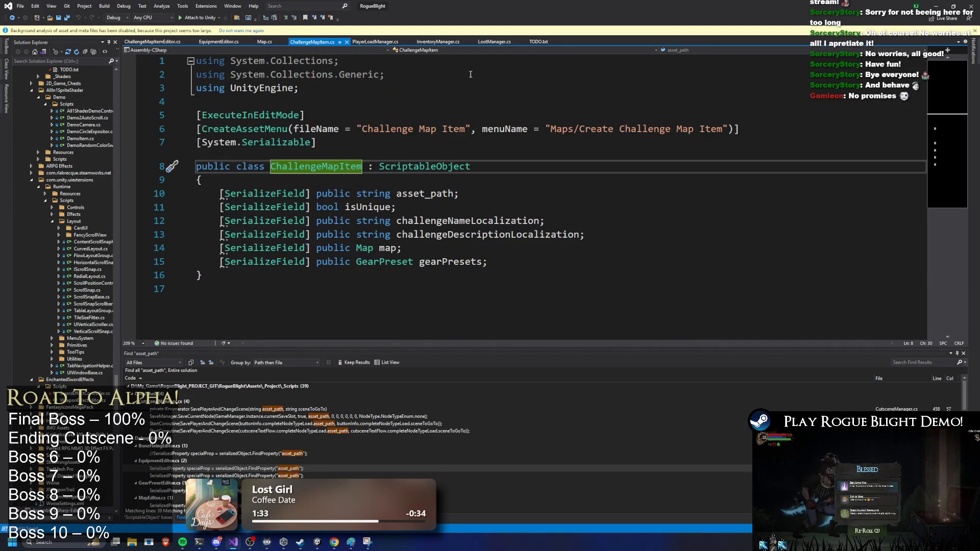
pyautogui.click(489, 207)
pyautogui.click(491, 195)
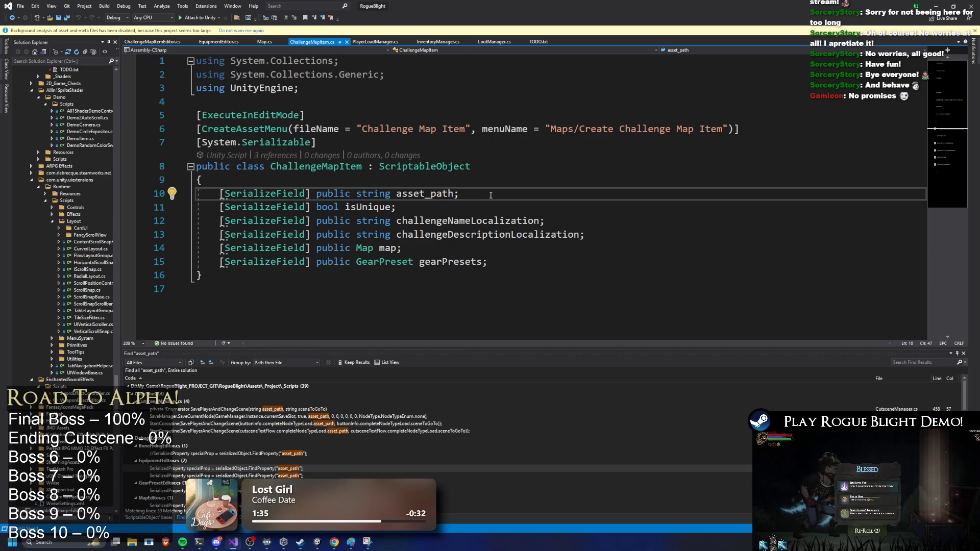
pyautogui.click(622, 234)
pyautogui.press('Return')
pyautogui.write('[SerializeField] public ')
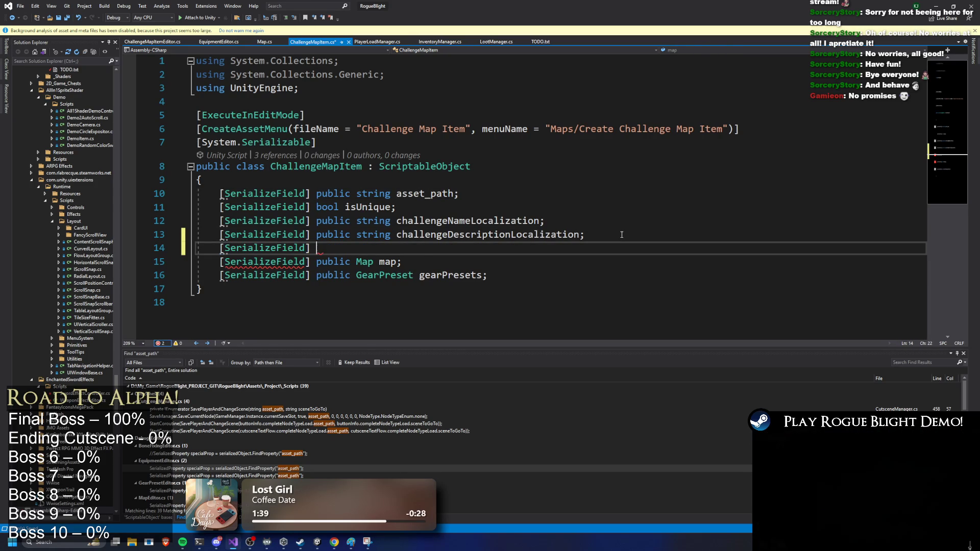
pyautogui.write('Sprite ')
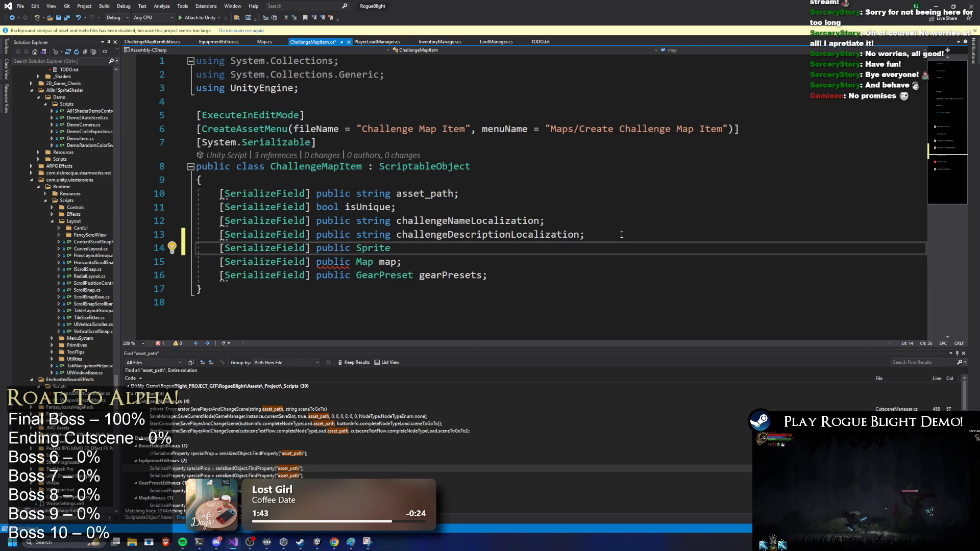
pyautogui.write('mapIcon;')
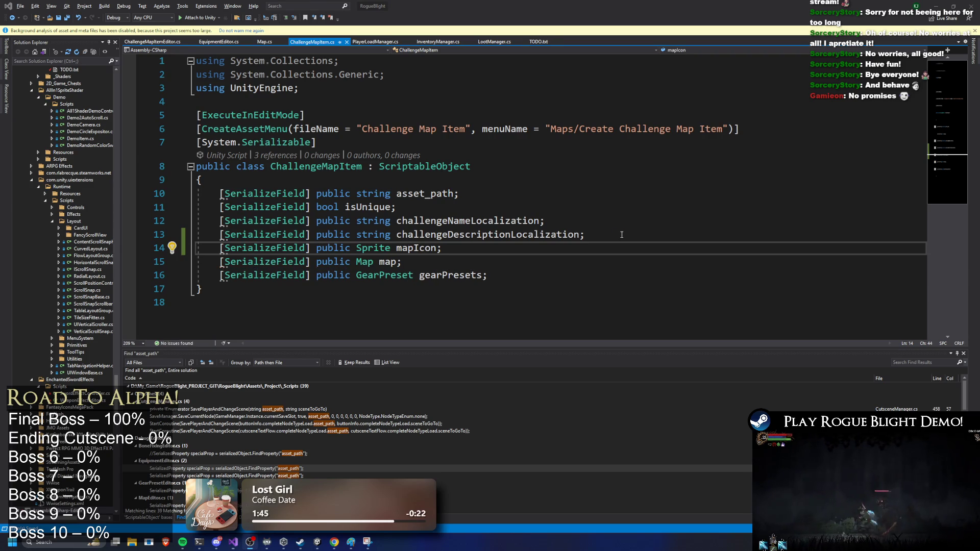
pyautogui.press('super+Tab')
pyautogui.press('Escape')
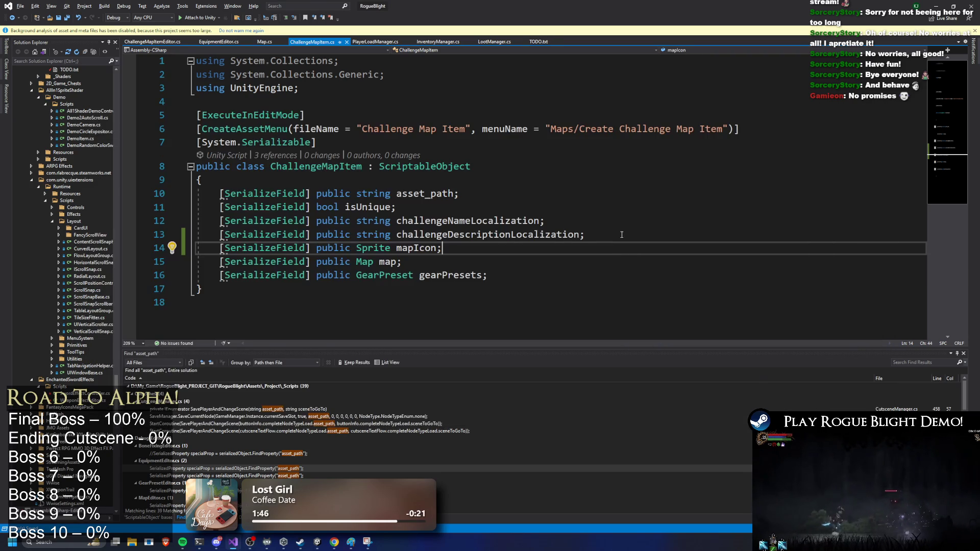
pyautogui.hotkey('alt', 'Tab')
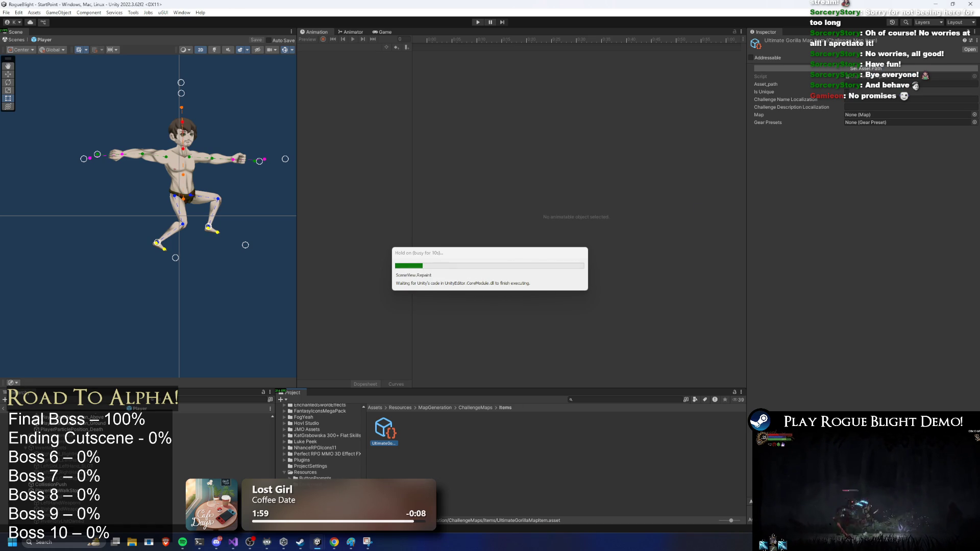
# Use Set Asset Path on UltimateGorillaMapItem, then reselect the asset to refresh its fields.
pyautogui.click(865, 68)
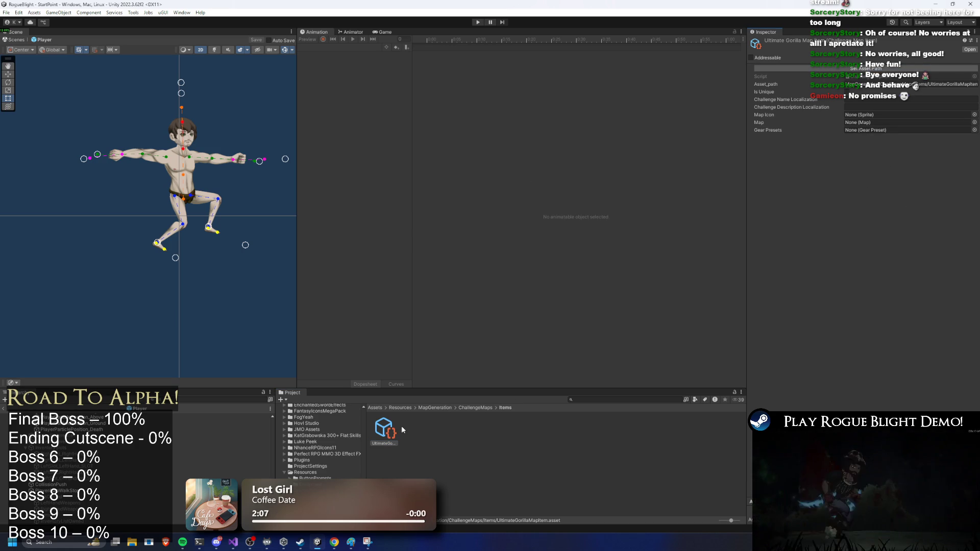
pyautogui.click(409, 429)
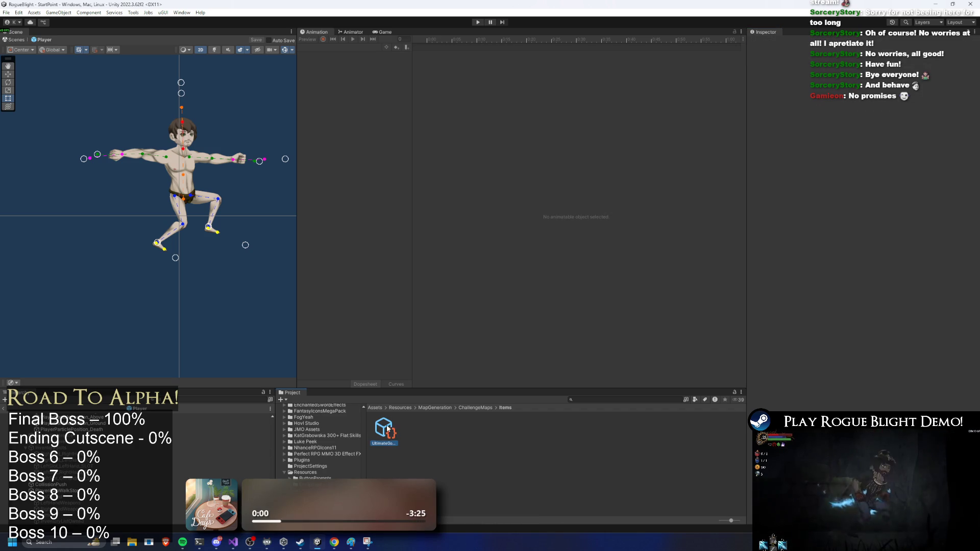
pyautogui.click(383, 429)
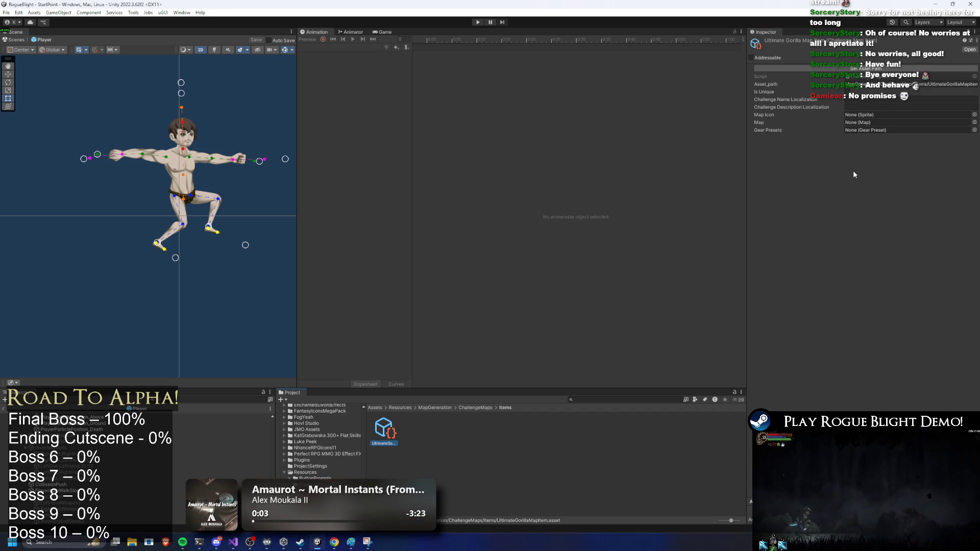